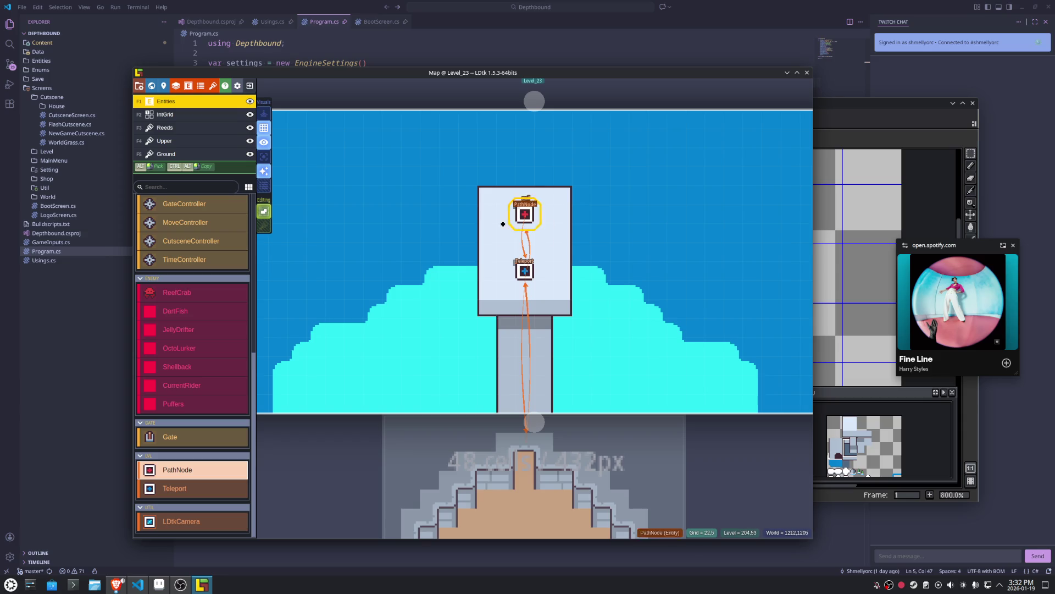
Scroll down and open Level_22 beneath the tower level.
scroll(502, 219, down, 3)
click(523, 388)
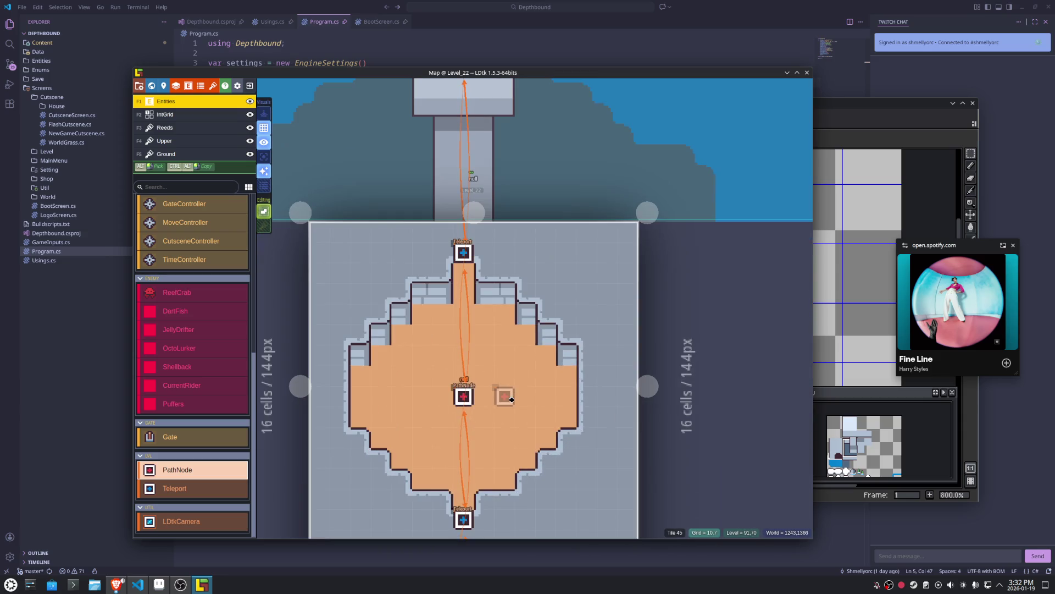
In Aseprite, switch to the Level sprite, select a checker cell and eyedrop the tan floor colour.
click(159, 585)
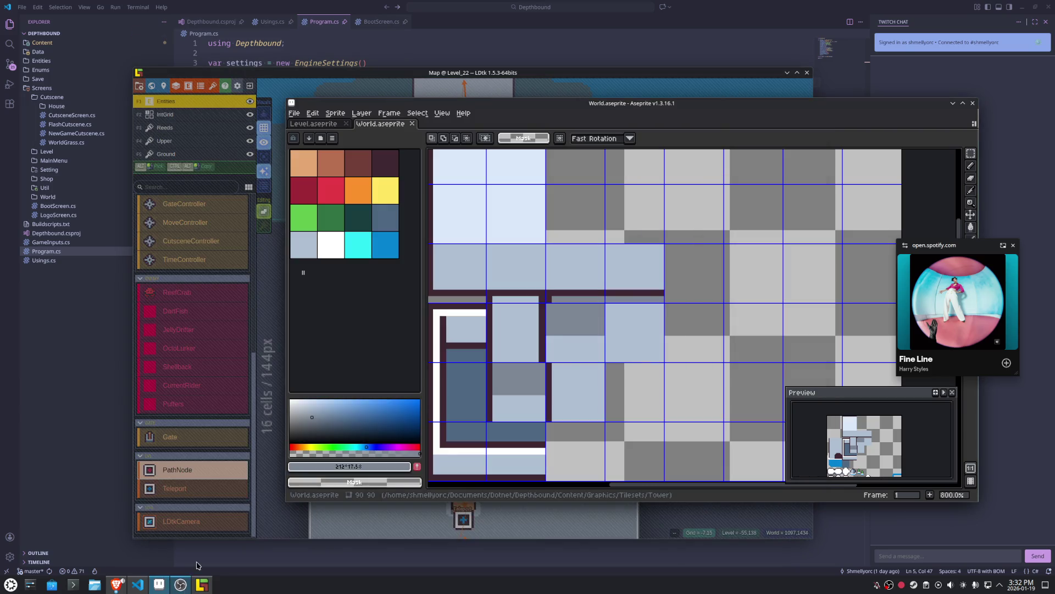
drag(645, 305, 597, 269)
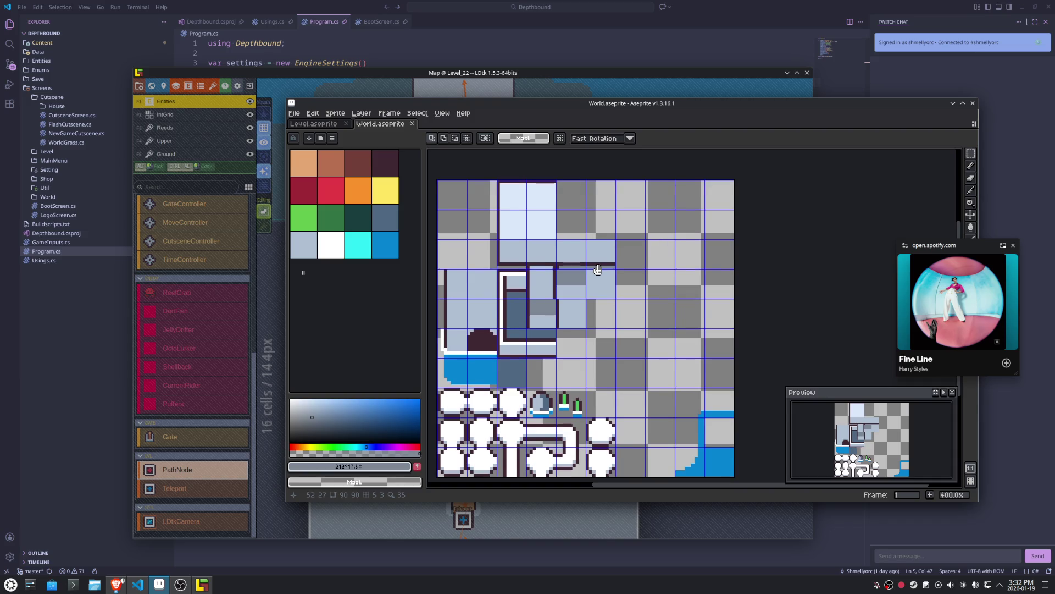
click(330, 124)
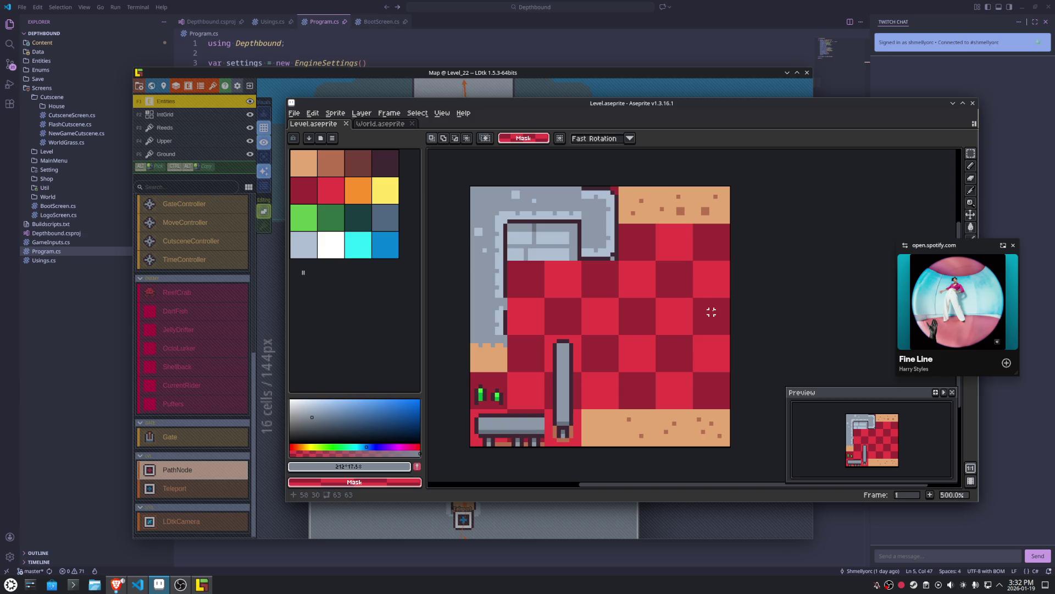
drag(711, 311, 714, 324)
scroll(713, 318, up, 1)
key(i)
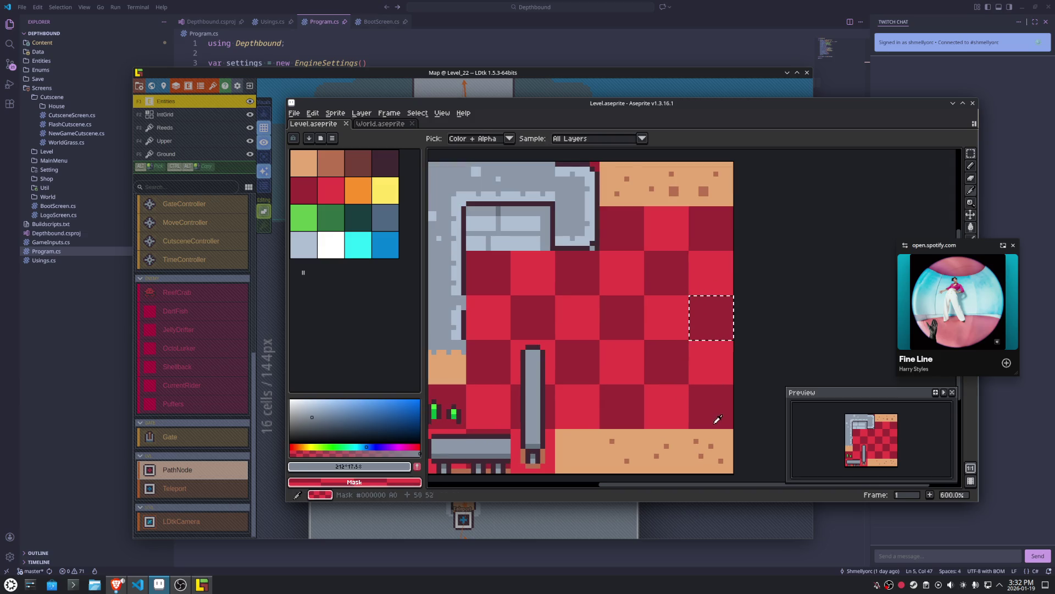
click(716, 441)
Pencil a vertical tan line and bucket-fill the strip above it with tan.
key(b)
scroll(712, 330, up, 4)
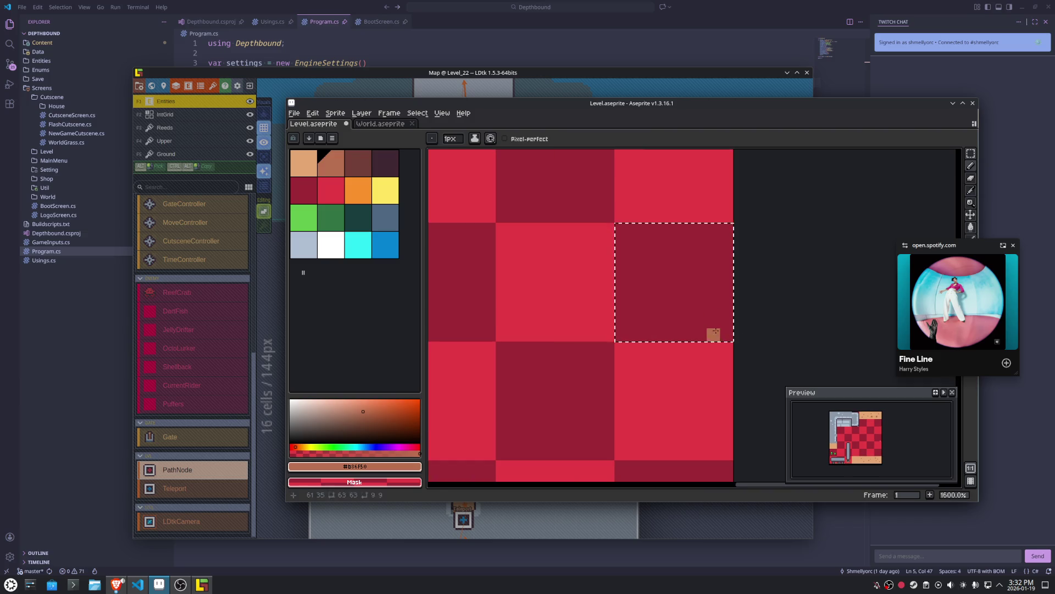
mouse_move(713, 334)
mouse_down()
mouse_move(714, 252)
mouse_move(625, 236)
mouse_up()
key(f)
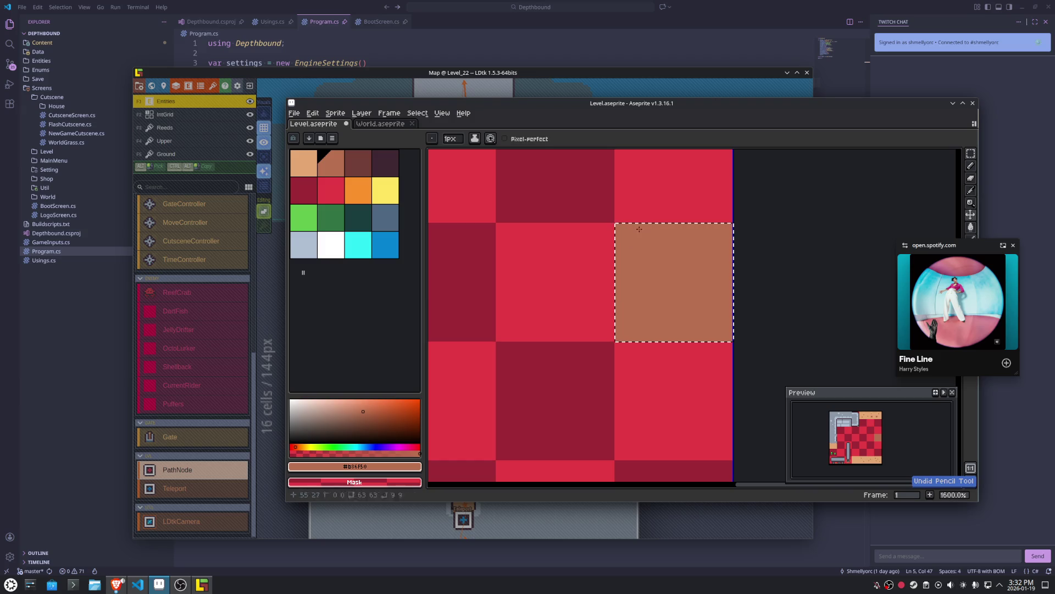
key(ctrl+z)
key(g)
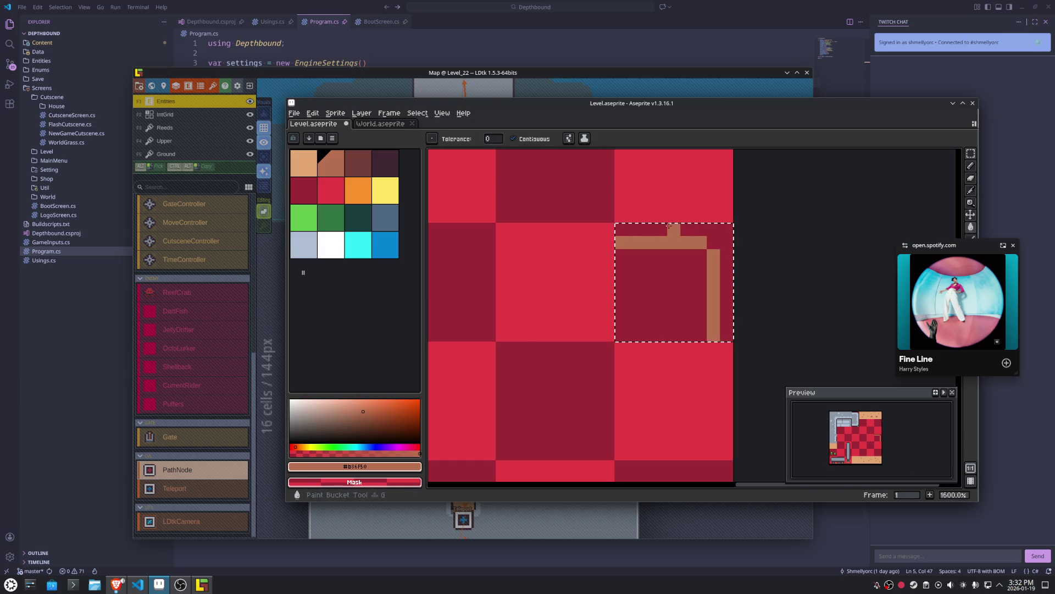
click(669, 227)
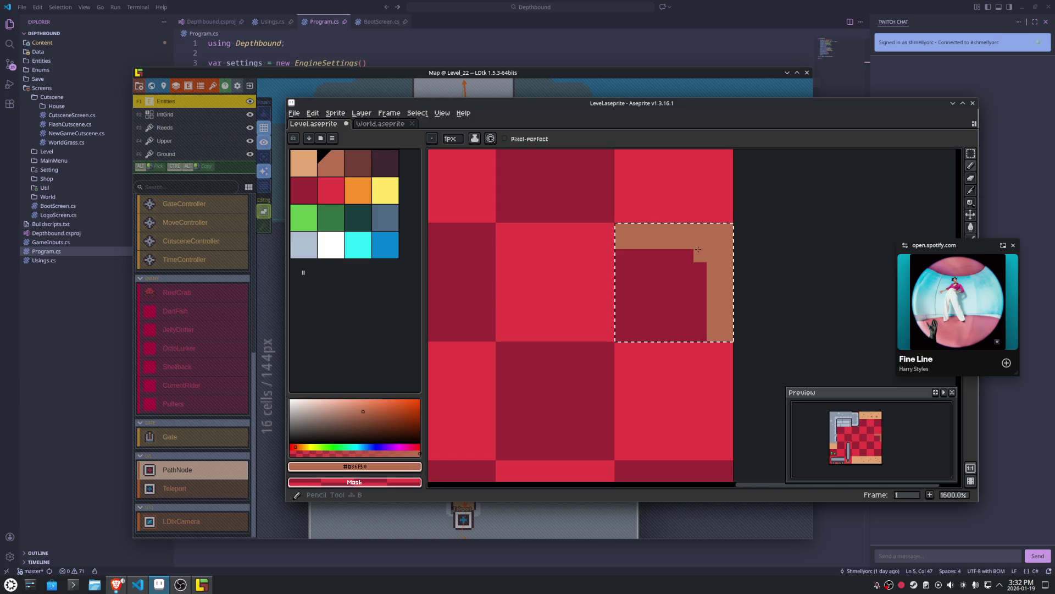
scroll(697, 238, down, 3)
scroll(713, 249, up, 4)
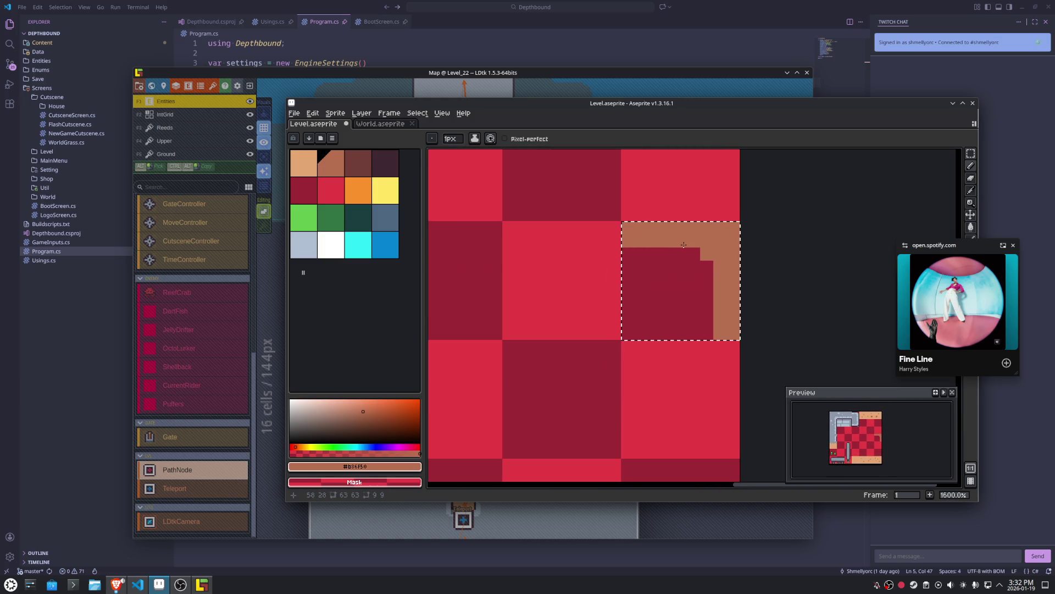
key(ctrl+d)
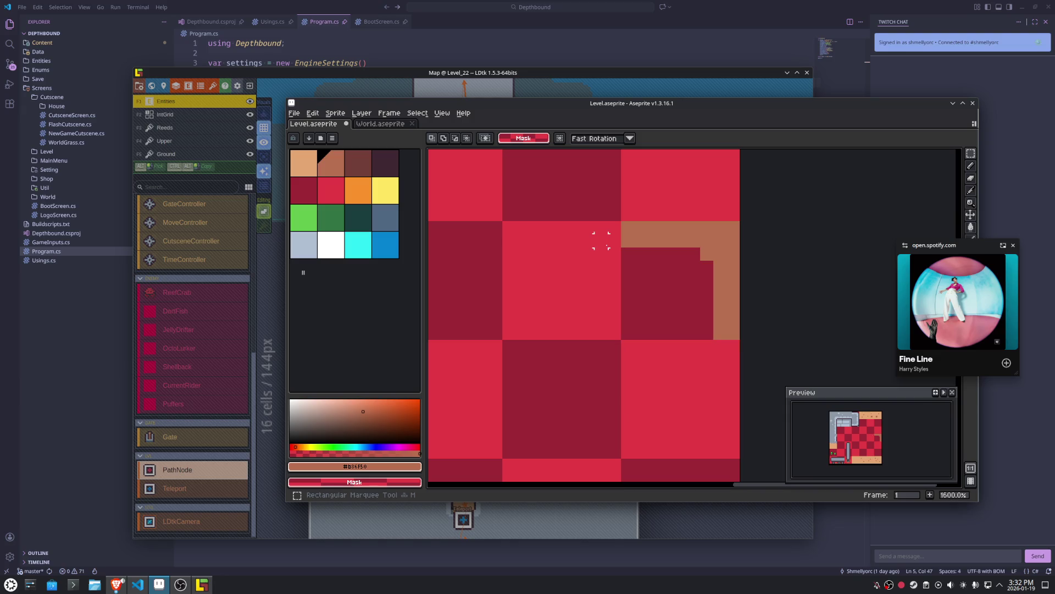
Extend the tan frame leftward and paint the arch's left and right posts down.
mouse_move(602, 229)
mouse_down()
mouse_move(603, 334)
mouse_move(612, 330)
mouse_move(617, 223)
mouse_up()
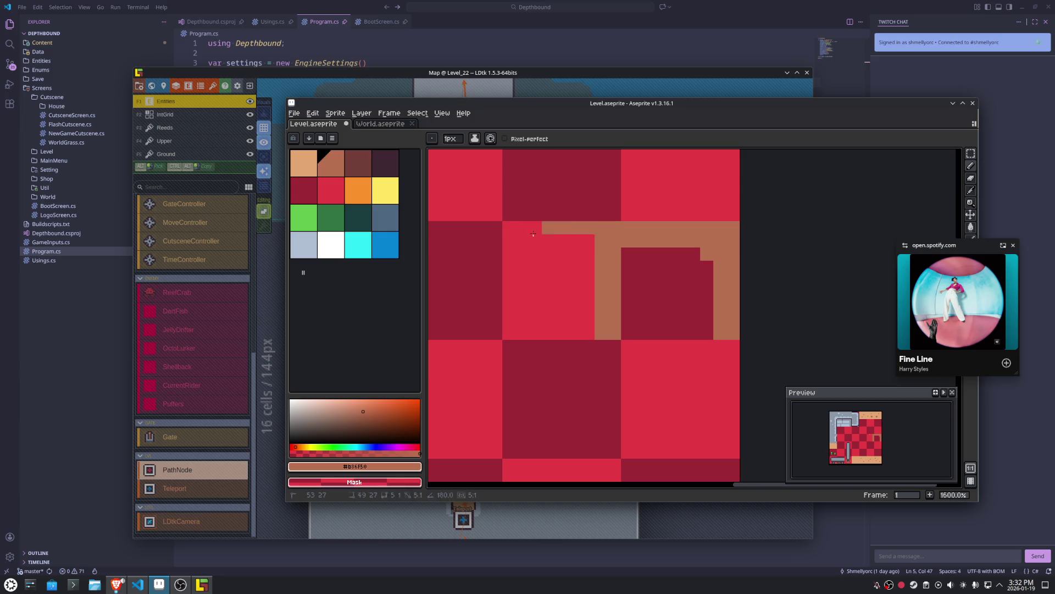
mouse_move(509, 227)
mouse_down()
mouse_move(509, 334)
mouse_move(522, 329)
mouse_move(522, 225)
mouse_up()
click(509, 360)
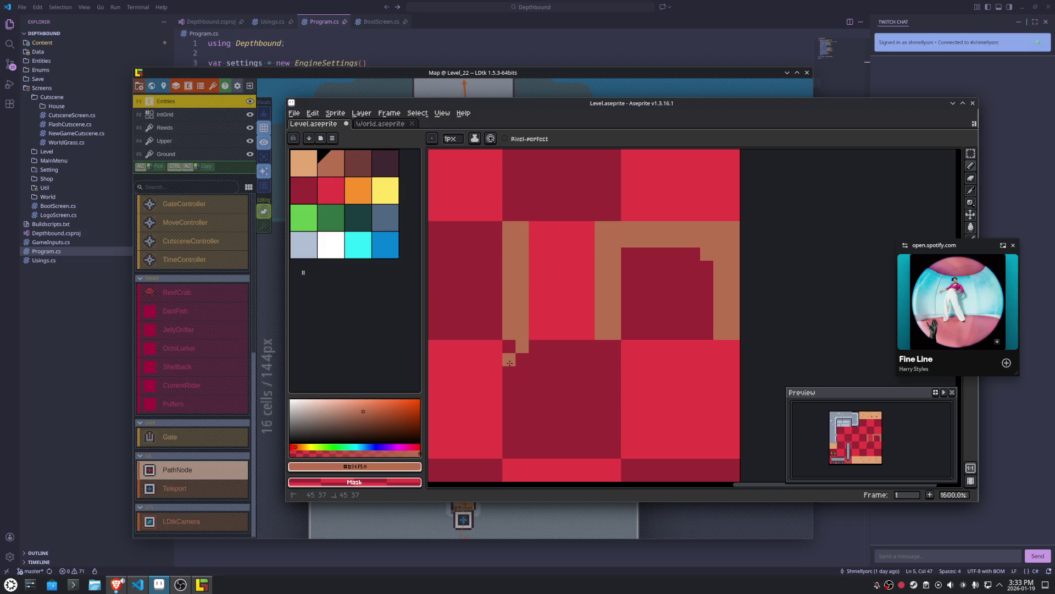
click(508, 346)
click(601, 359)
click(601, 346)
key(ctrl+z)
click(614, 359)
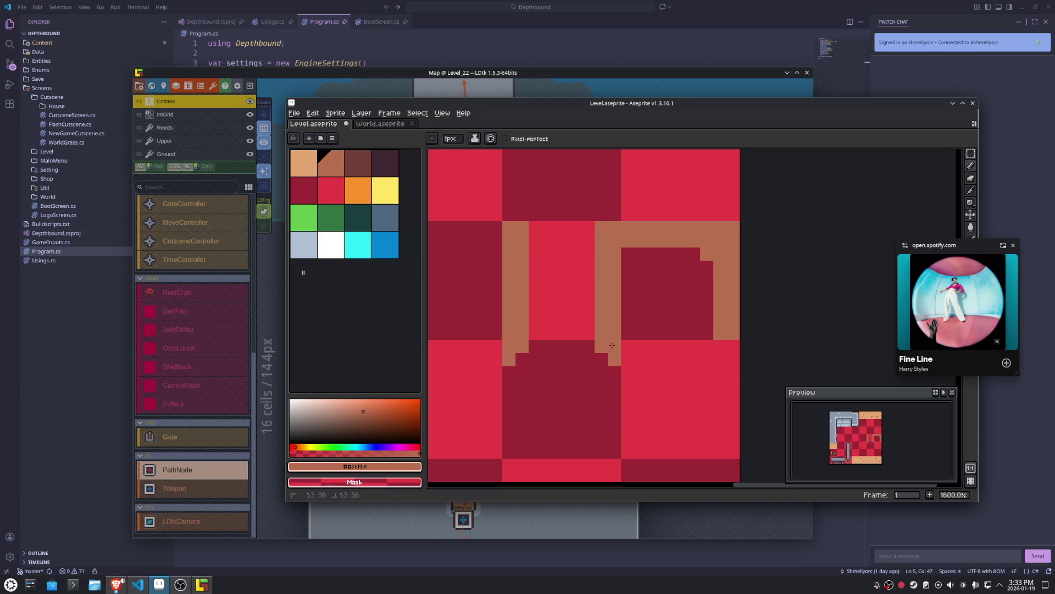
scroll(707, 385, down, 3)
scroll(707, 384, up, 2)
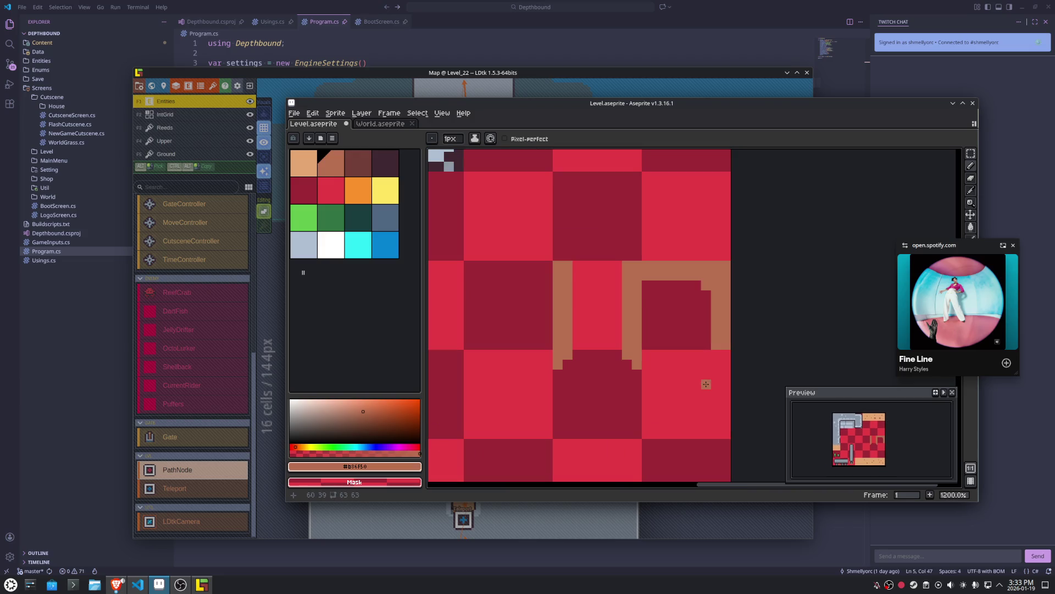
click(647, 365)
Marquee the tile-sized corner block and shift it upward.
key(m)
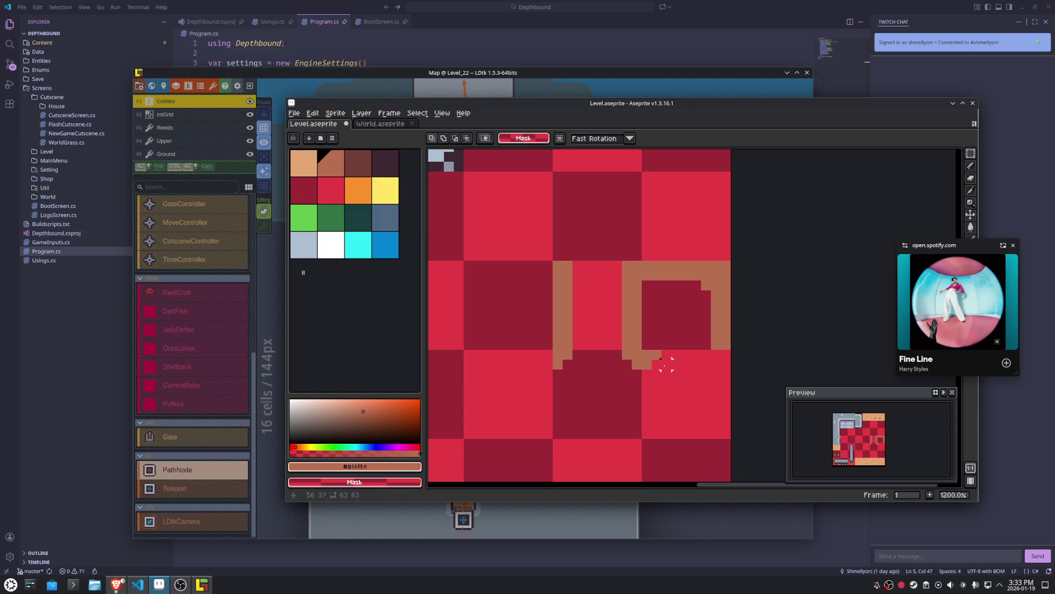
drag(667, 365, 694, 377)
key(shift+Up)
key(shift+Up)
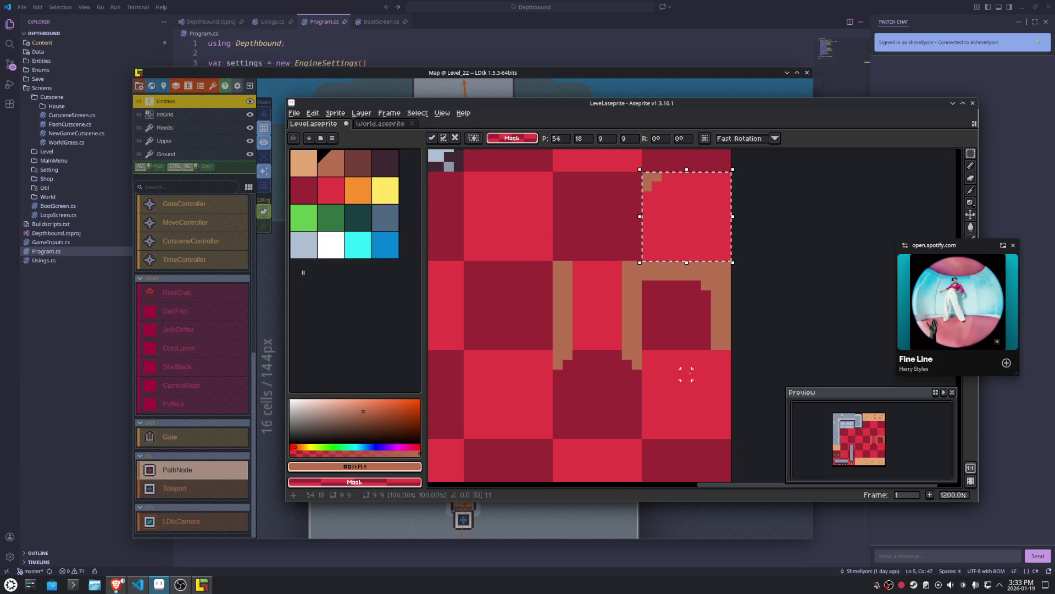
Shift the left-post tile and the arch tiles up one tile each and commit.
key(ctrl+d)
scroll(686, 374, down, 2)
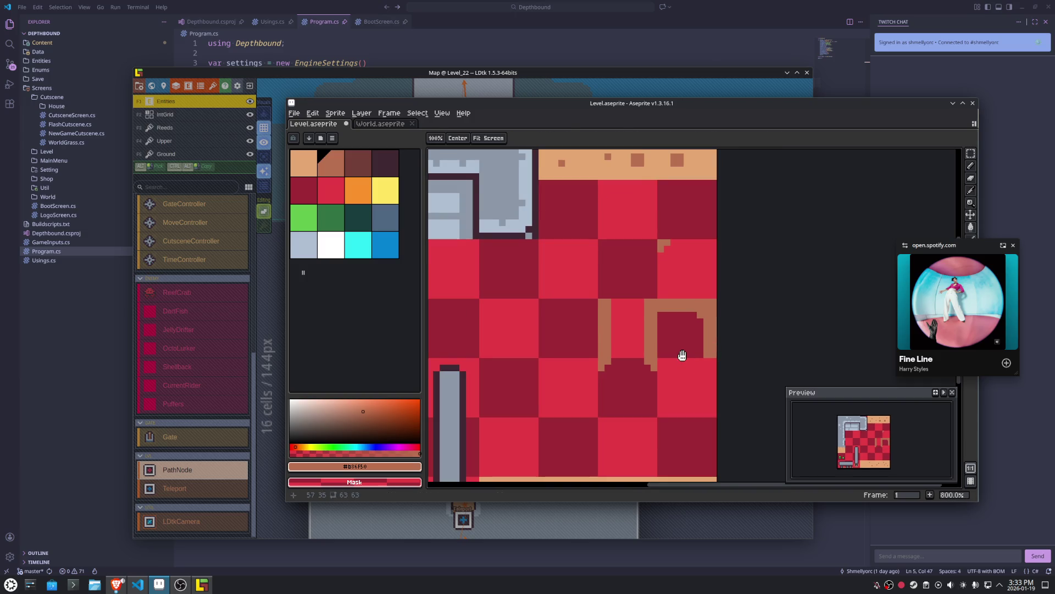
drag(680, 355, 683, 381)
click(624, 361)
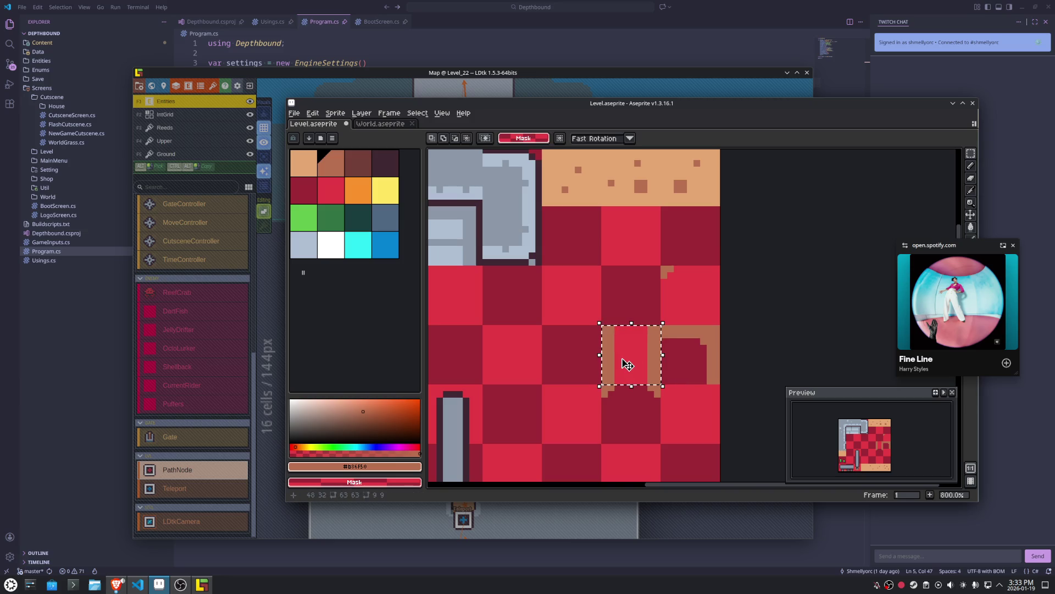
key(shift+Up)
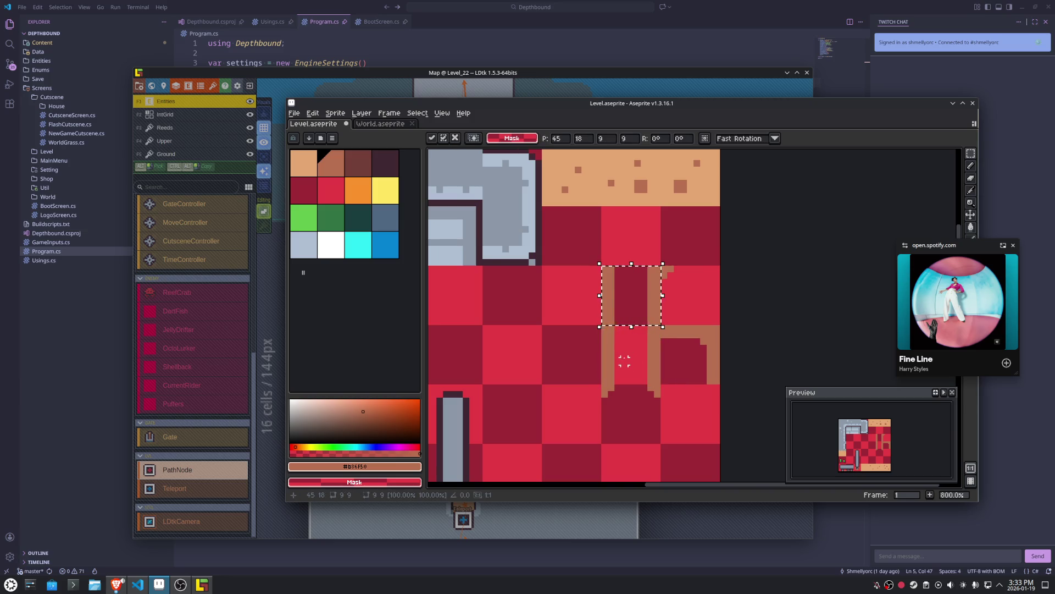
key(ctrl+d)
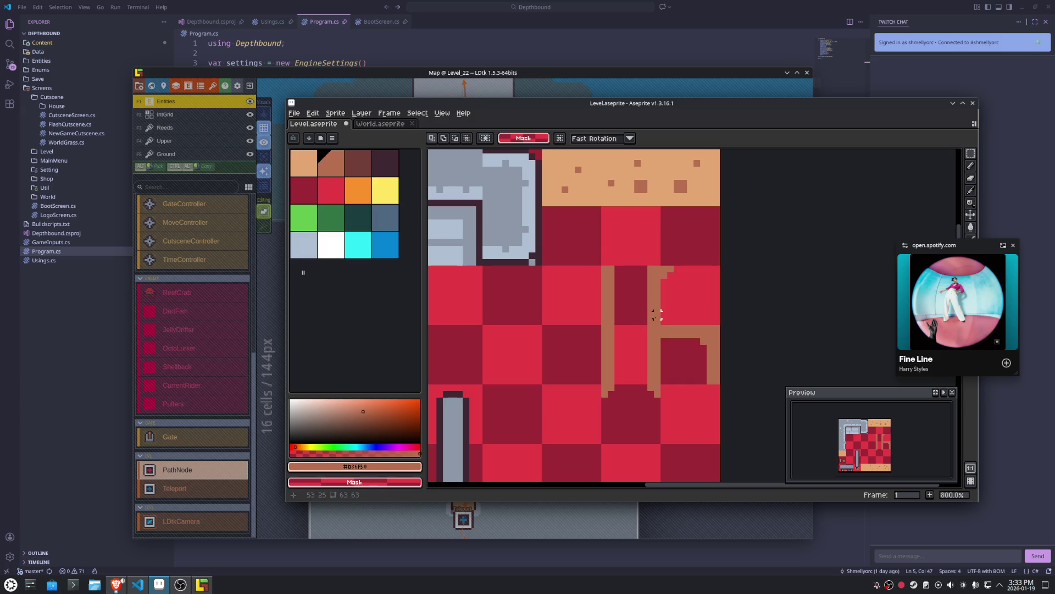
mouse_move(662, 325)
mouse_down()
mouse_move(633, 264)
mouse_move(621, 294)
mouse_move(671, 344)
mouse_up()
key(ctrl+d)
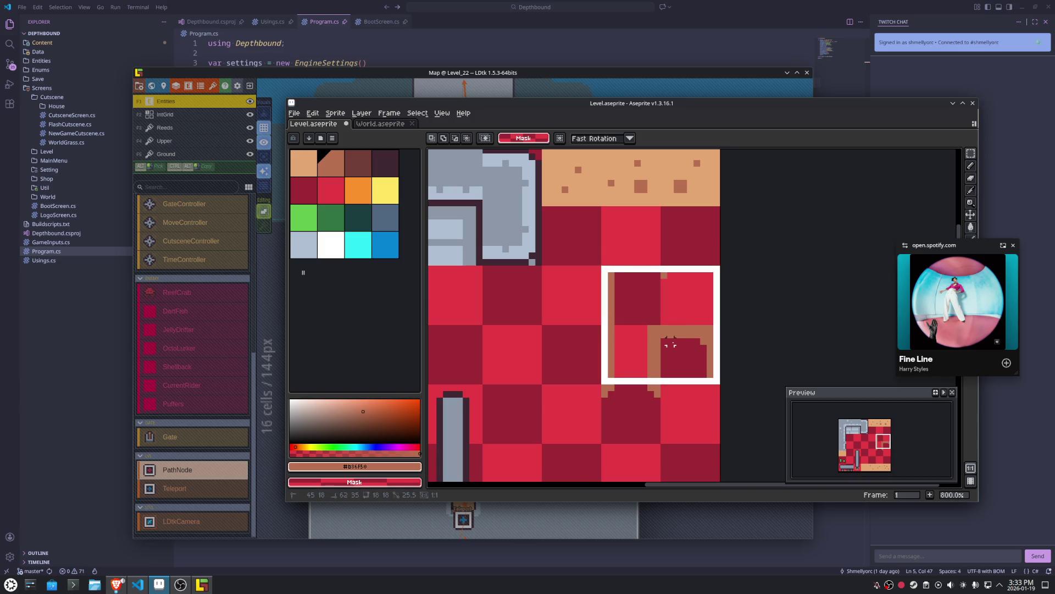
mouse_move(671, 381)
mouse_down()
mouse_move(673, 400)
mouse_move(671, 341)
mouse_up()
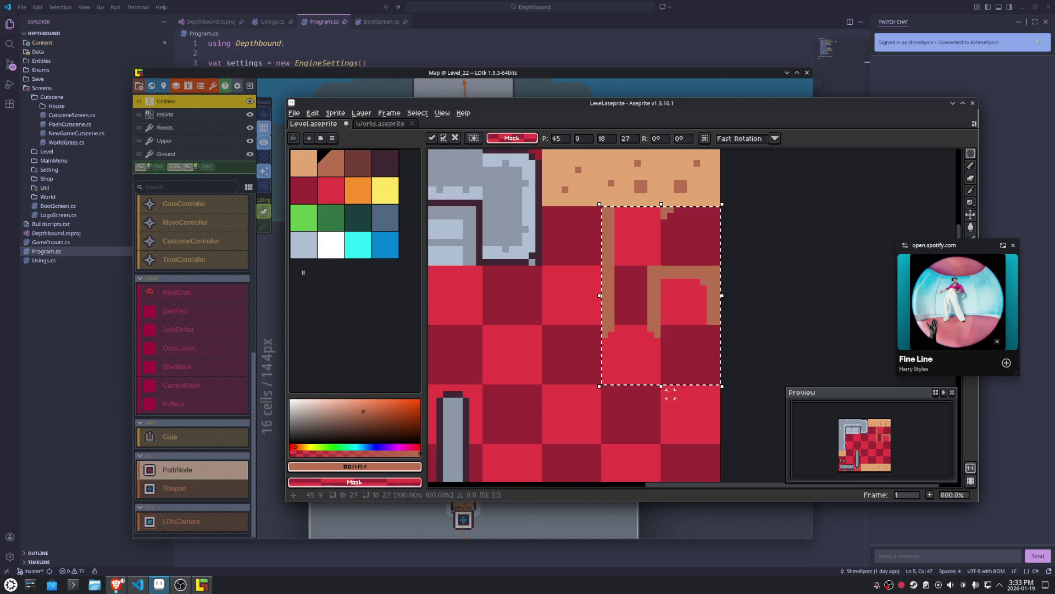
key(Return)
Bucket-fill the area around the arch with tan, then erase the bottom-right tile.
drag(566, 292, 536, 338)
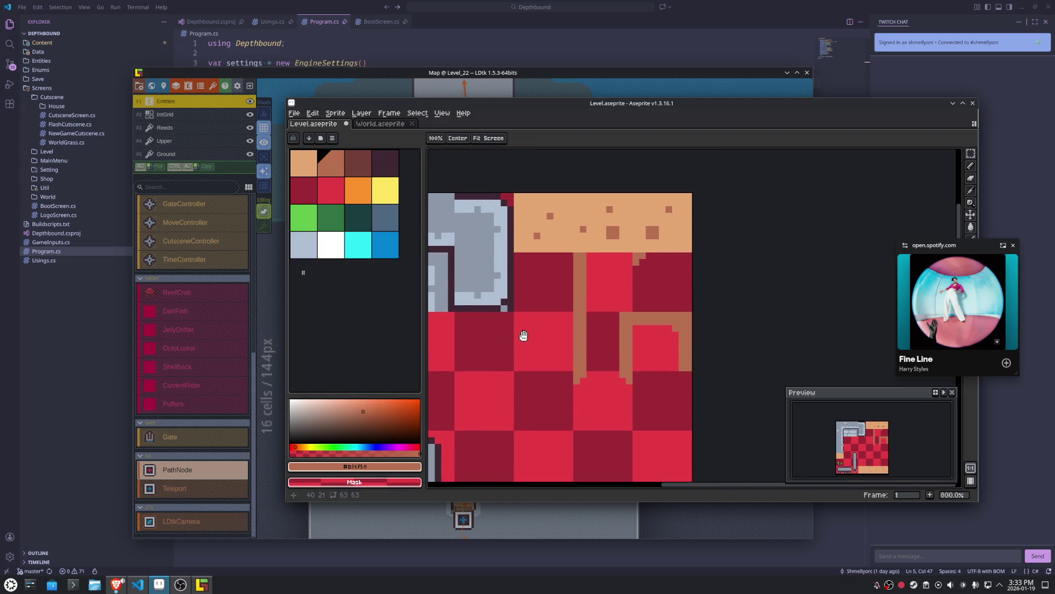
mouse_move(606, 283)
mouse_down()
mouse_move(639, 303)
mouse_move(685, 423)
mouse_up()
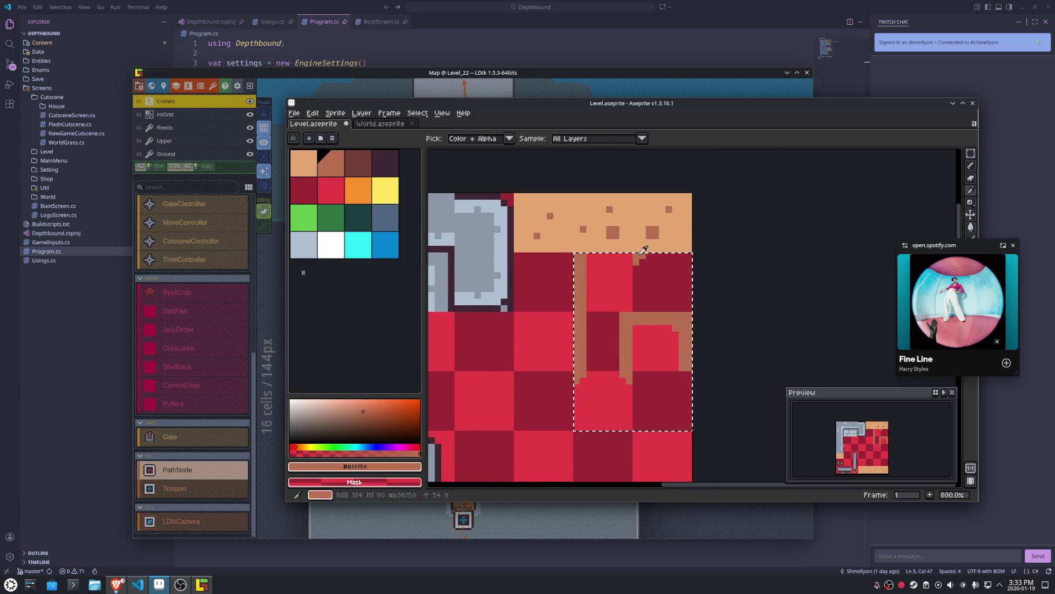
alt+click(640, 235)
key(g)
click(641, 287)
key(m)
key(ctrl+d)
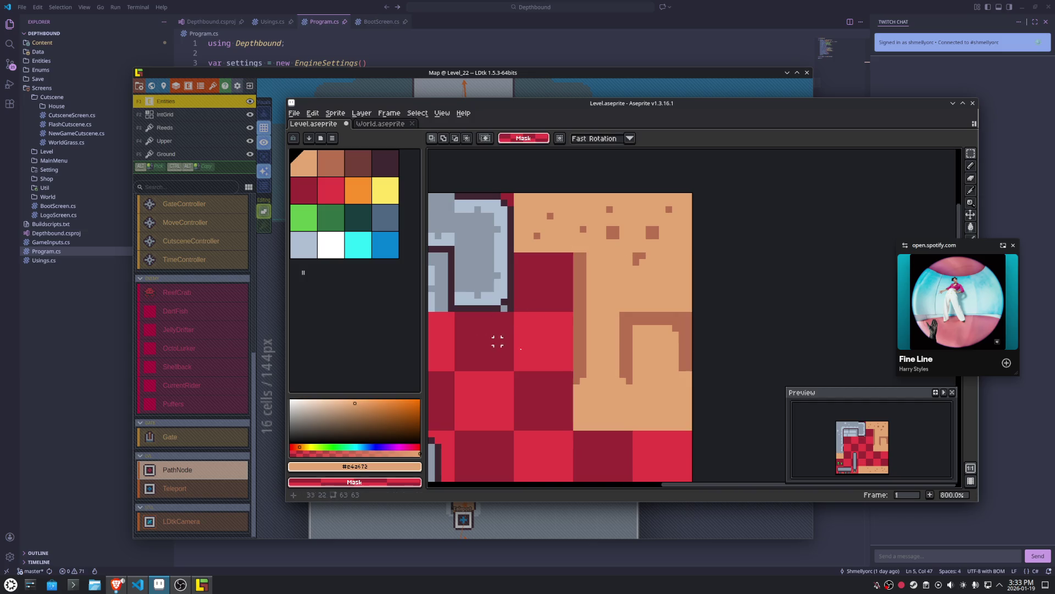
drag(635, 373, 668, 408)
key(Delete)
key(ctrl+d)
Move the arch-corner tile up, left, and up again, then commit it.
click(650, 347)
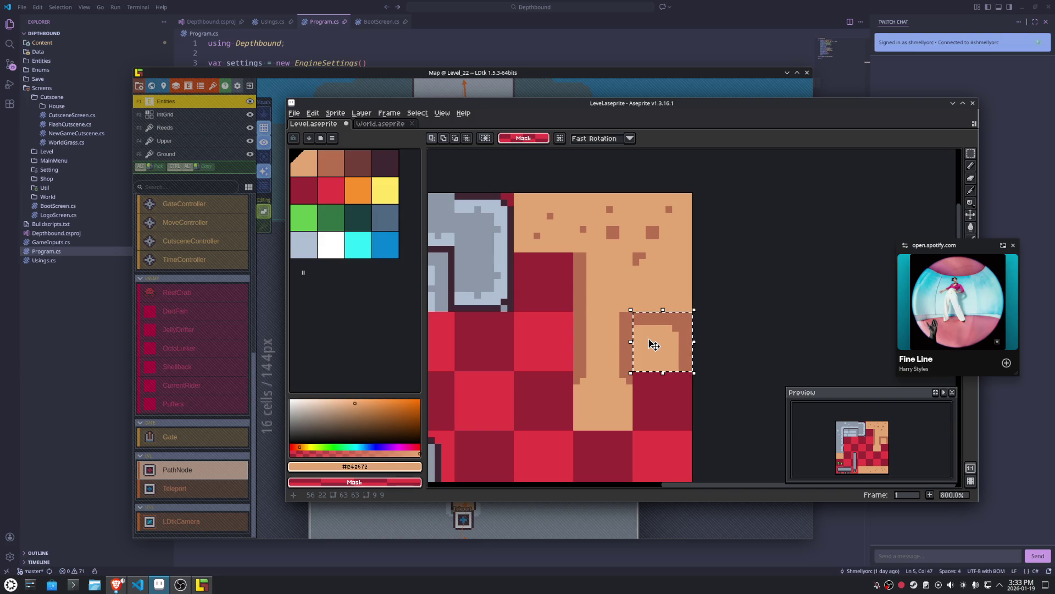
drag(582, 341, 610, 411)
key(shift+Up)
key(shift+Left)
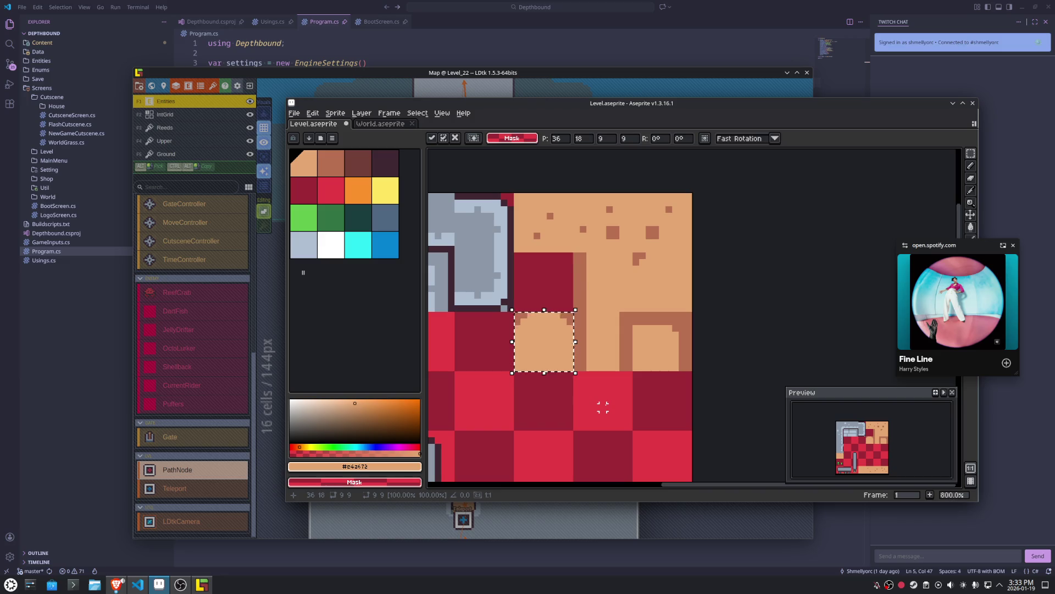
key(shift+Up)
key(Return)
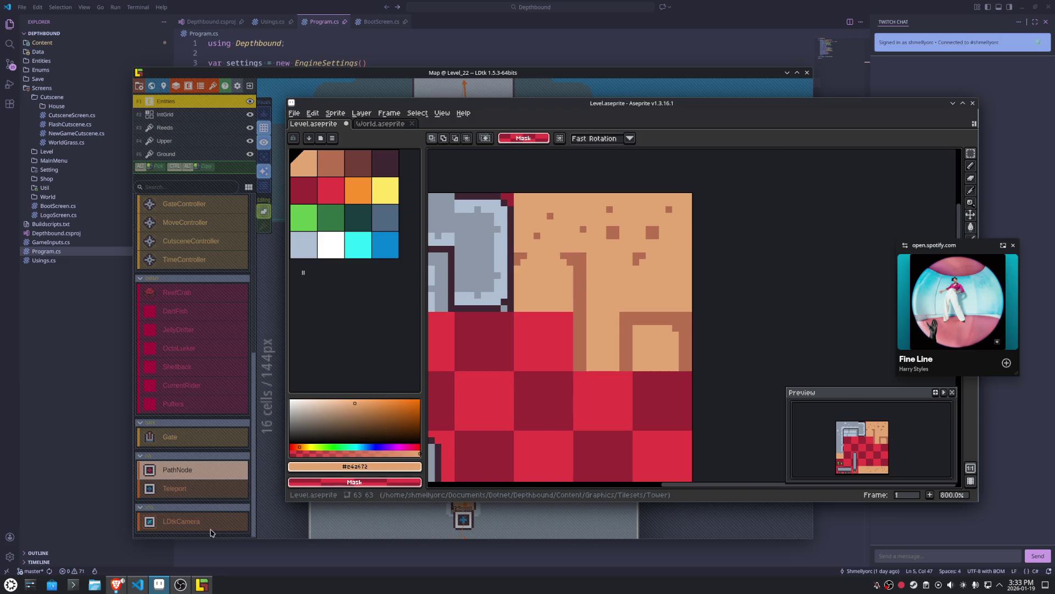
Bring the LDtk window with Level_22 to the front.
click(202, 585)
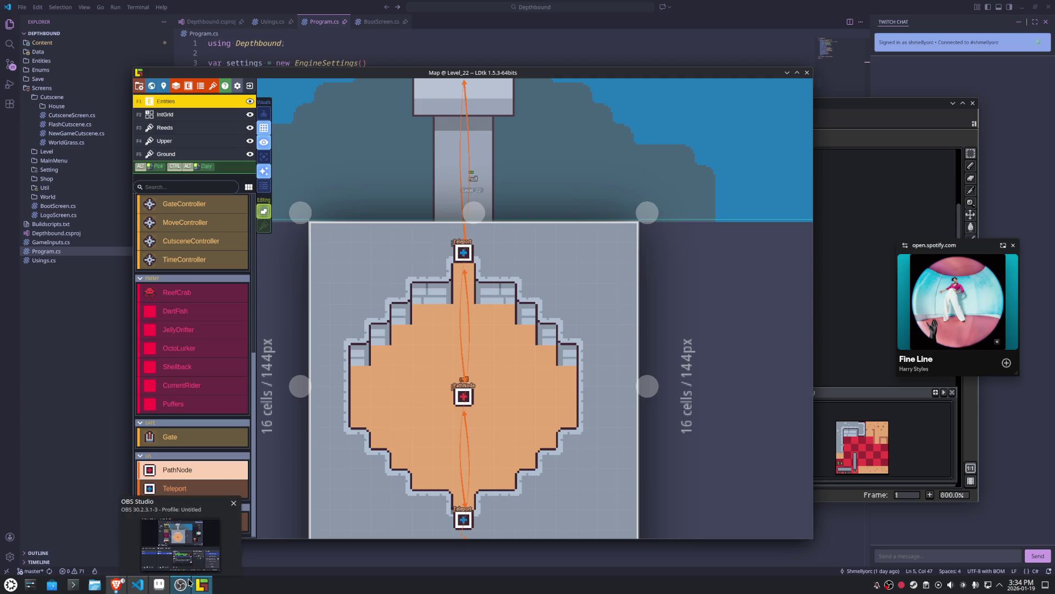
Draw a brown line along the red tile's top edge and fill the tile tan.
click(202, 581)
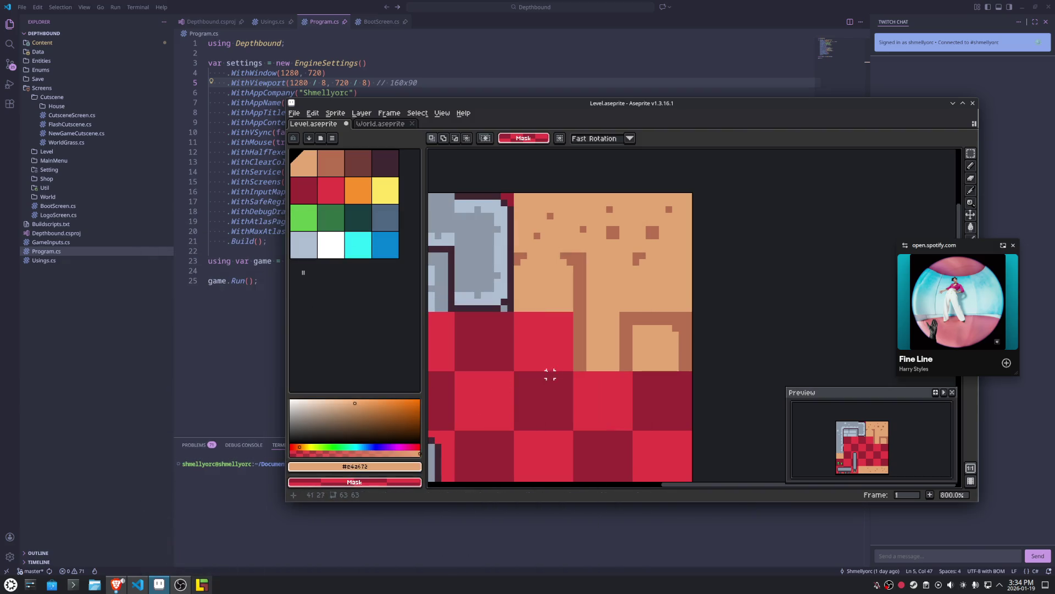
alt+click(578, 321)
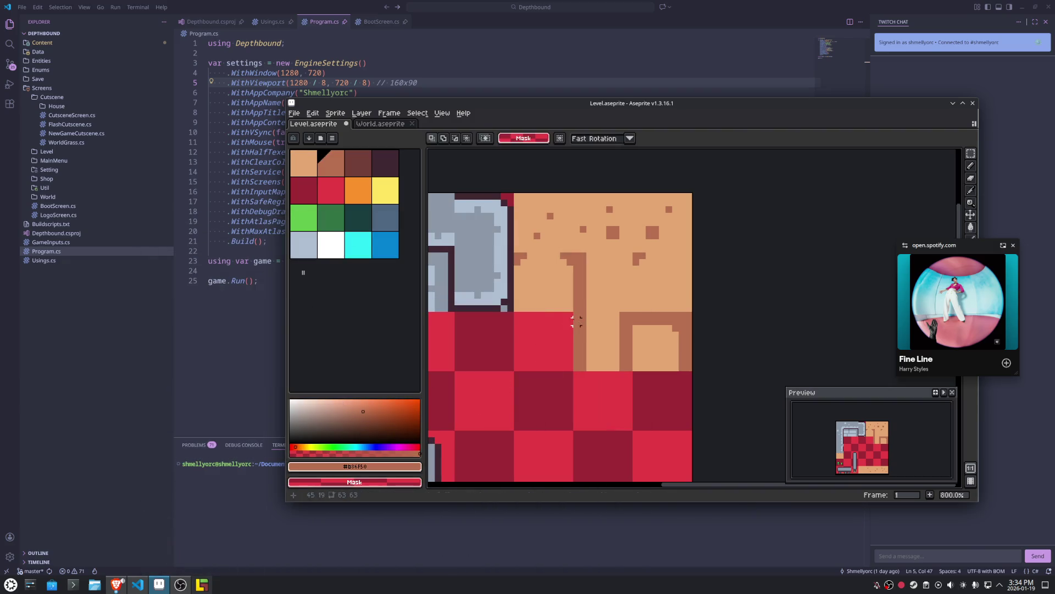
key(b)
mouse_move(569, 315)
mouse_down()
mouse_move(517, 316)
mouse_move(569, 321)
mouse_move(533, 328)
mouse_up()
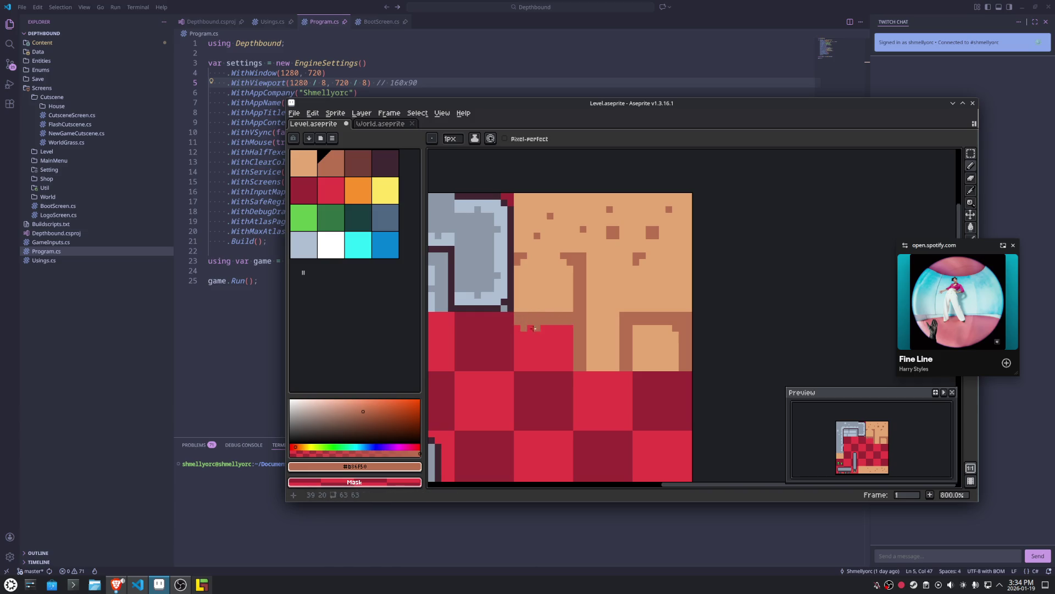
alt+click(605, 321)
key(m)
drag(514, 325, 573, 370)
key(f)
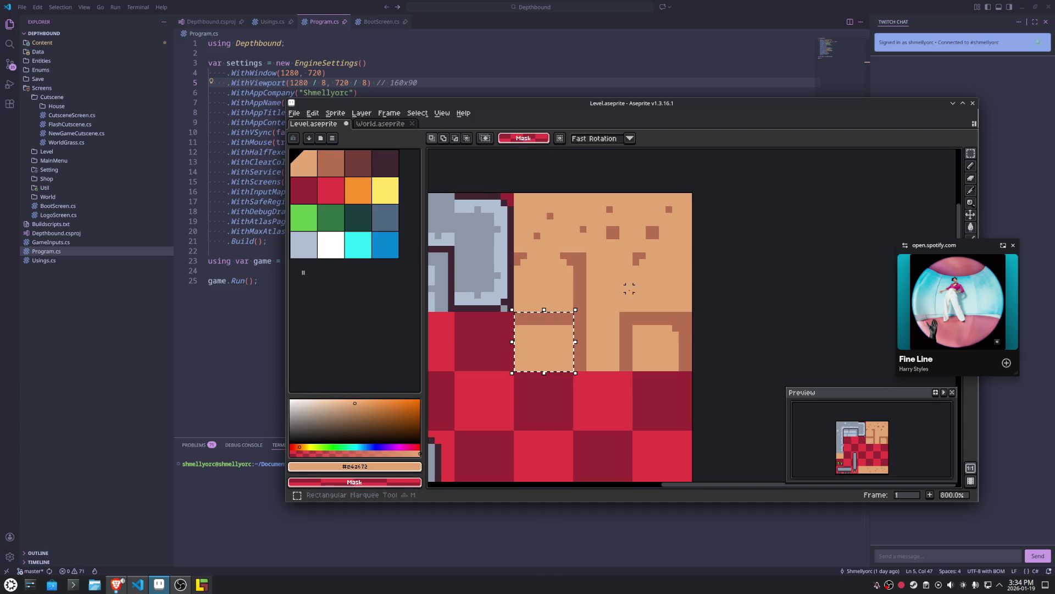
key(ctrl+d)
Save the sprite and export it as Level.png, then return to LDtk.
key(ctrl+s)
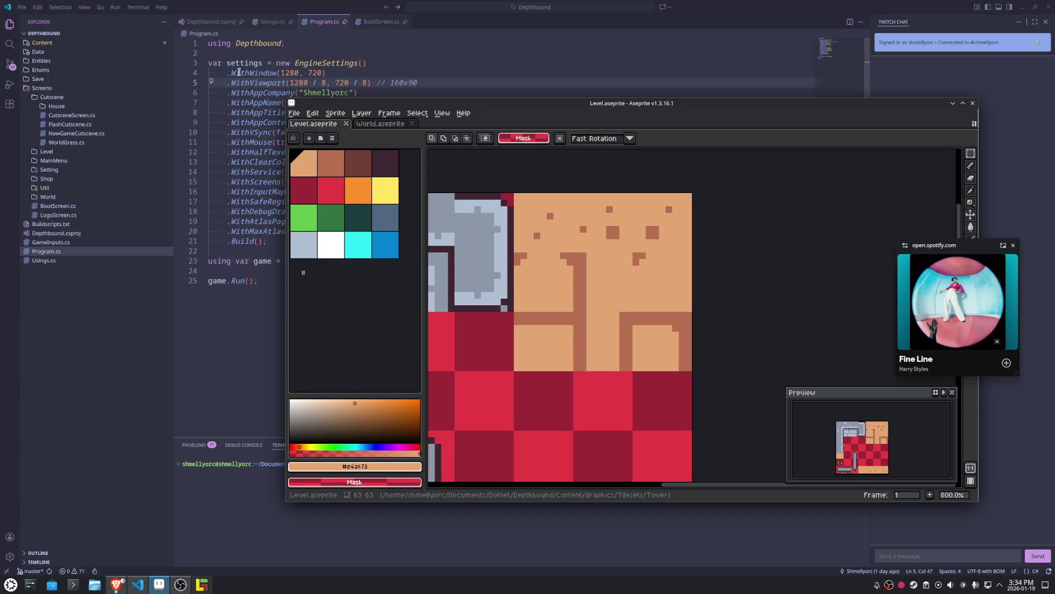
click(294, 112)
mouse_move(357, 196)
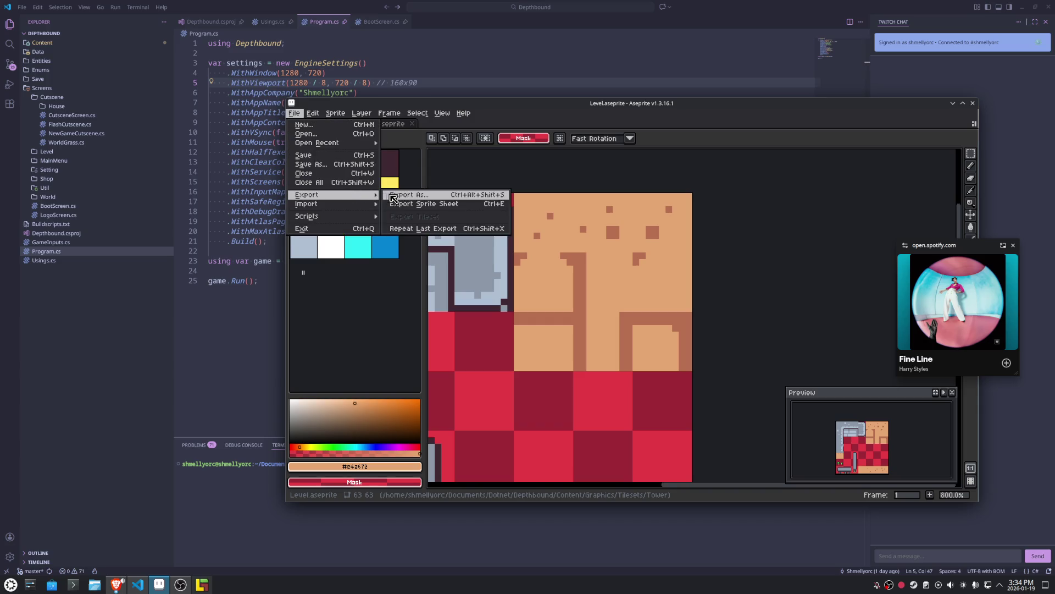
click(417, 197)
click(648, 362)
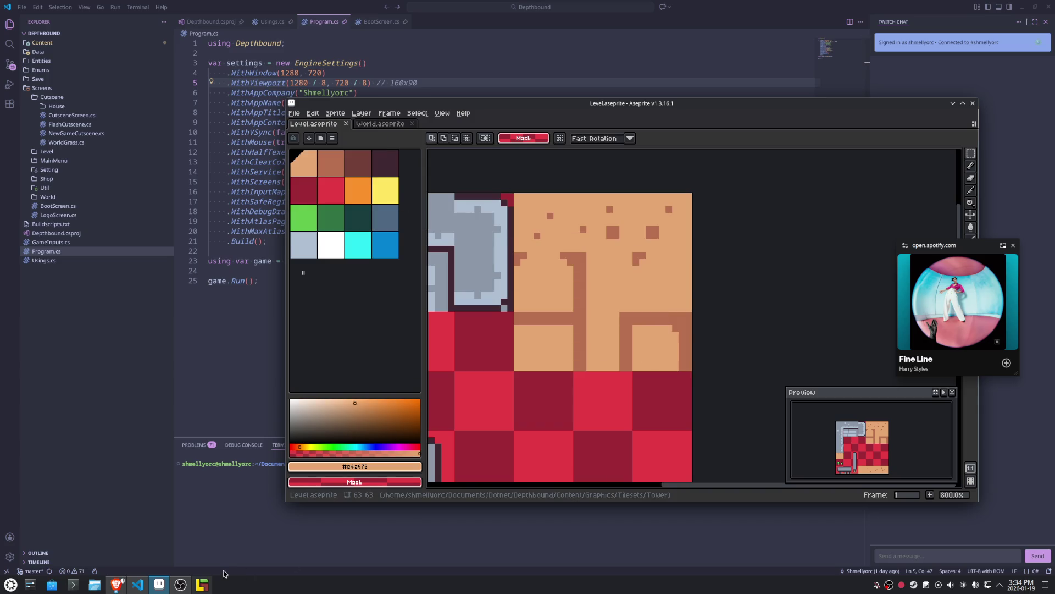
click(197, 587)
On the Ground layer, paint shadow edge tiles along the floor edge, plus a mirrored one.
click(165, 154)
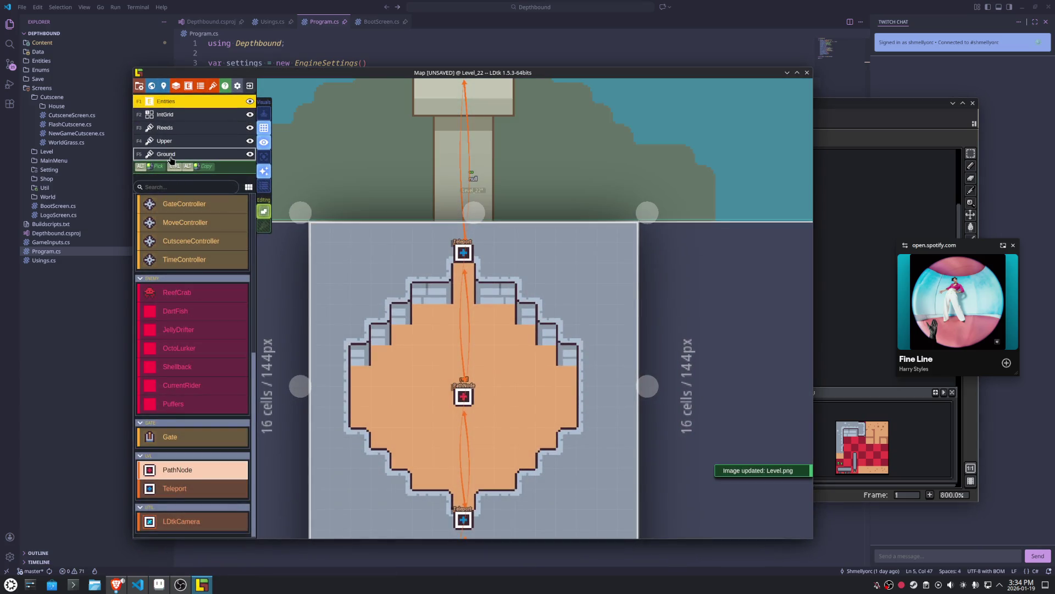
click(228, 302)
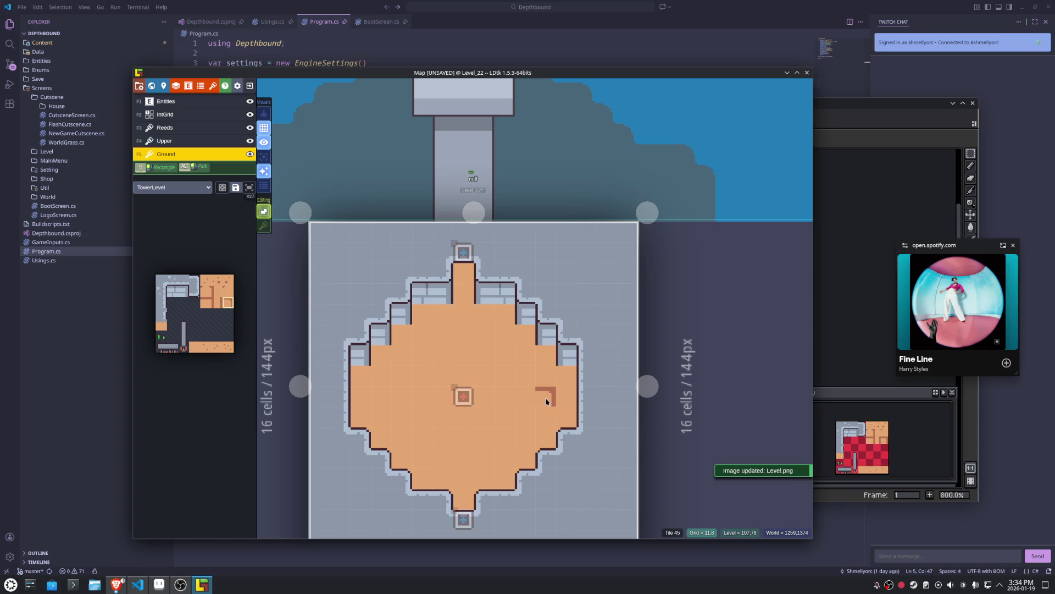
drag(542, 355, 510, 320)
key(x)
click(420, 315)
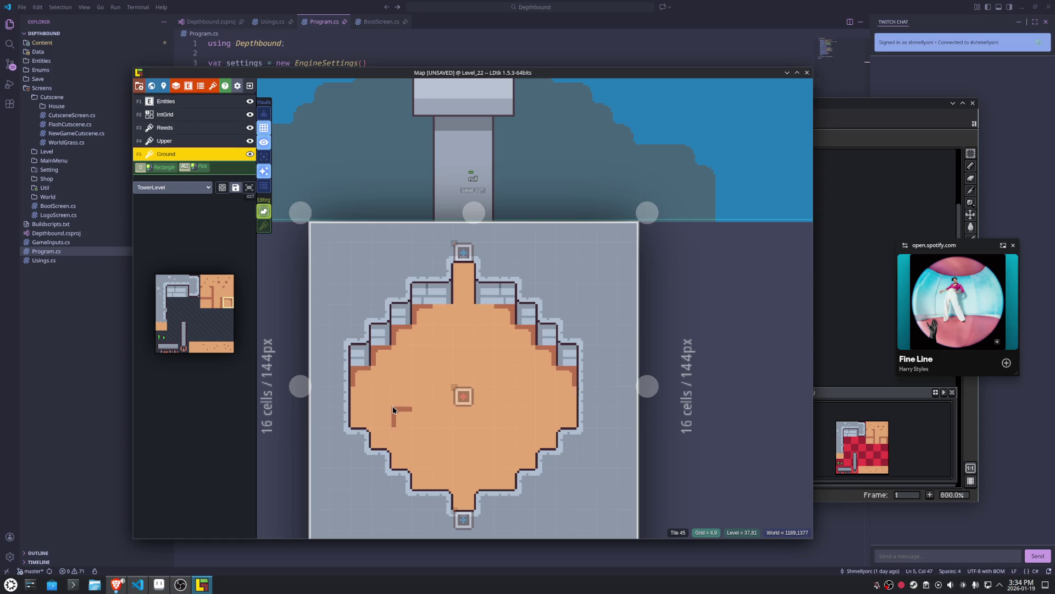
Try other Ground edge tiles from the zoomed tileset, mirroring them horizontally.
mouse_move(222, 315)
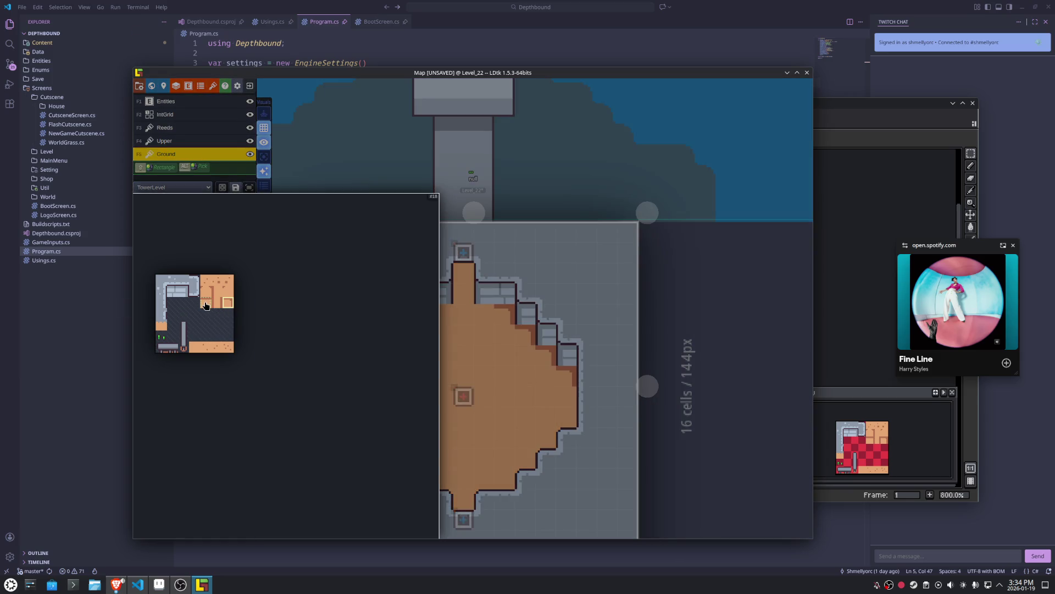
click(218, 293)
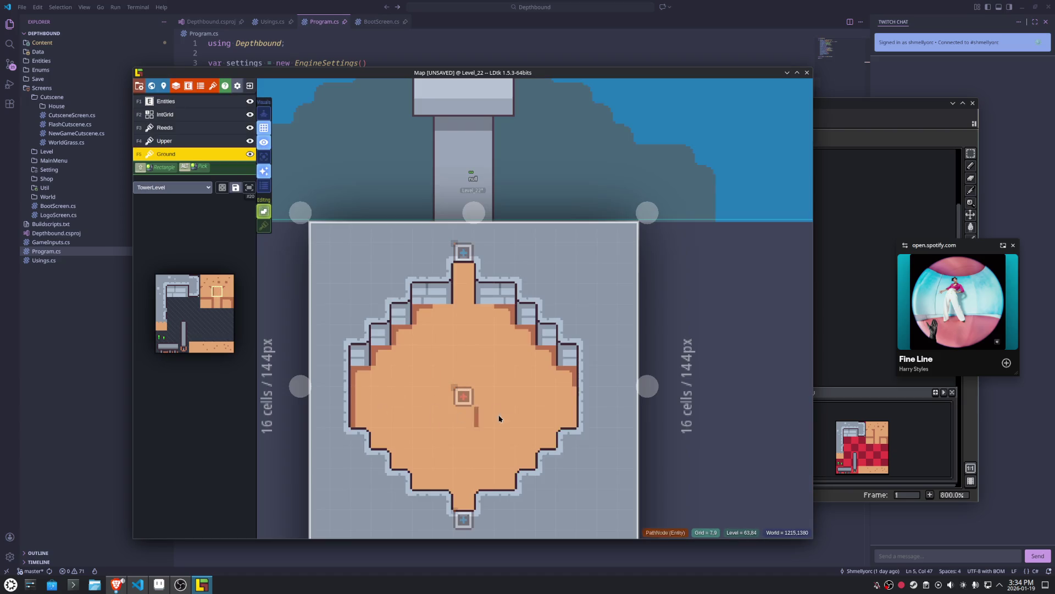
key(x)
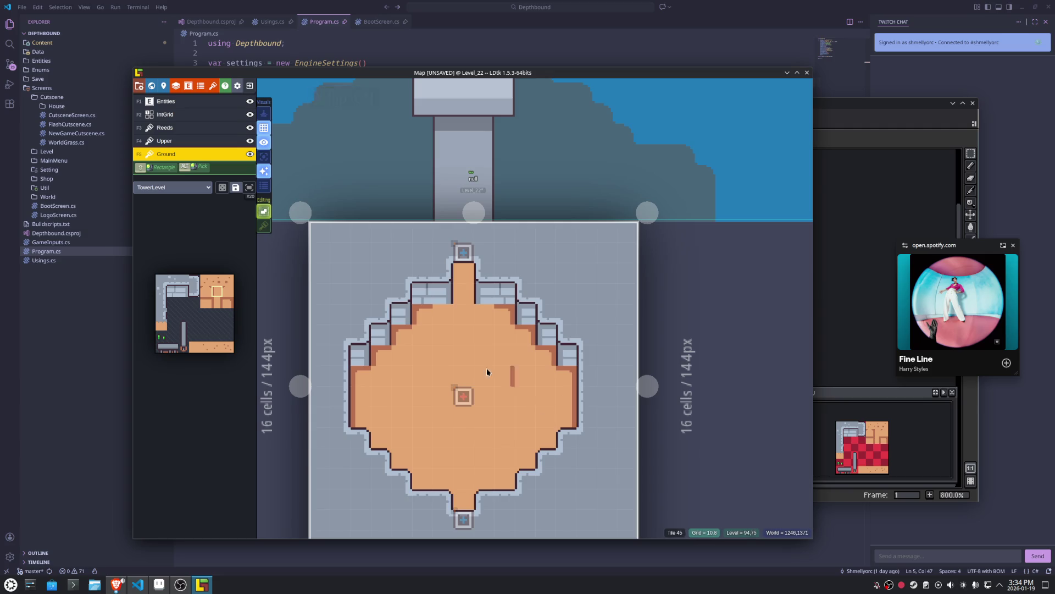
mouse_move(225, 336)
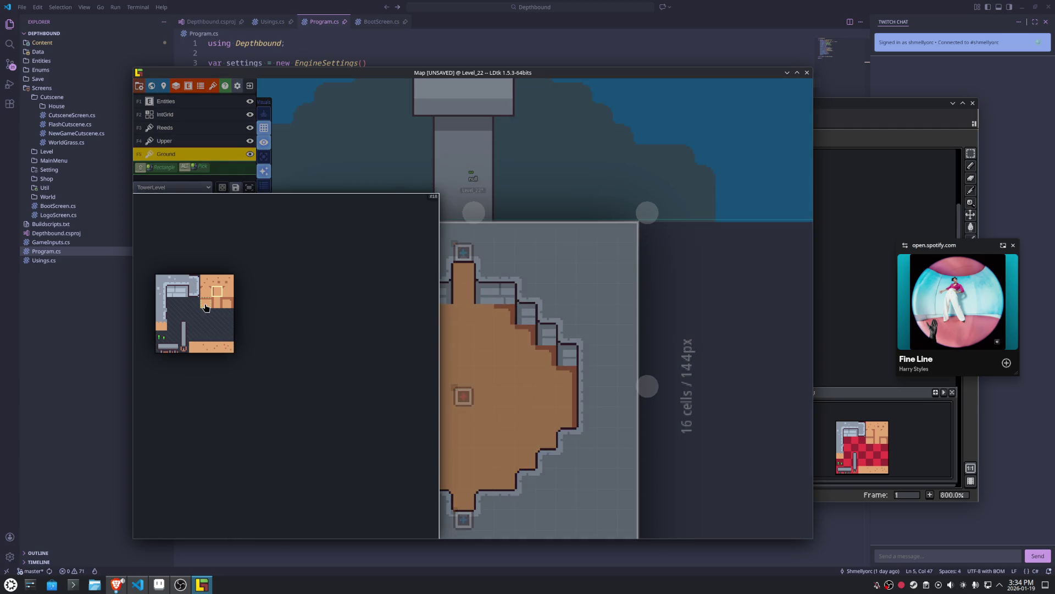
click(206, 301)
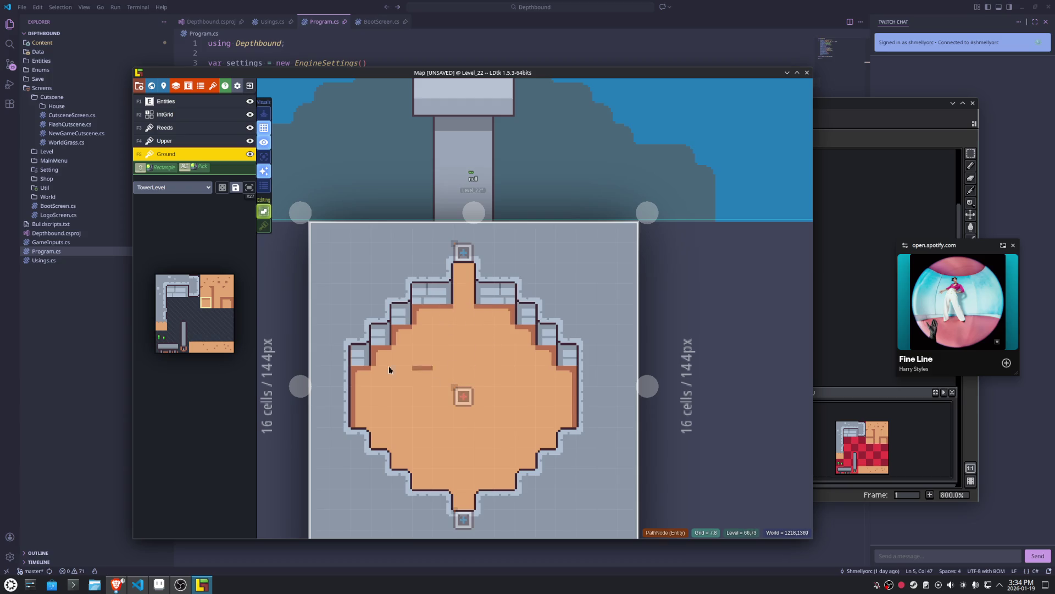
mouse_move(245, 302)
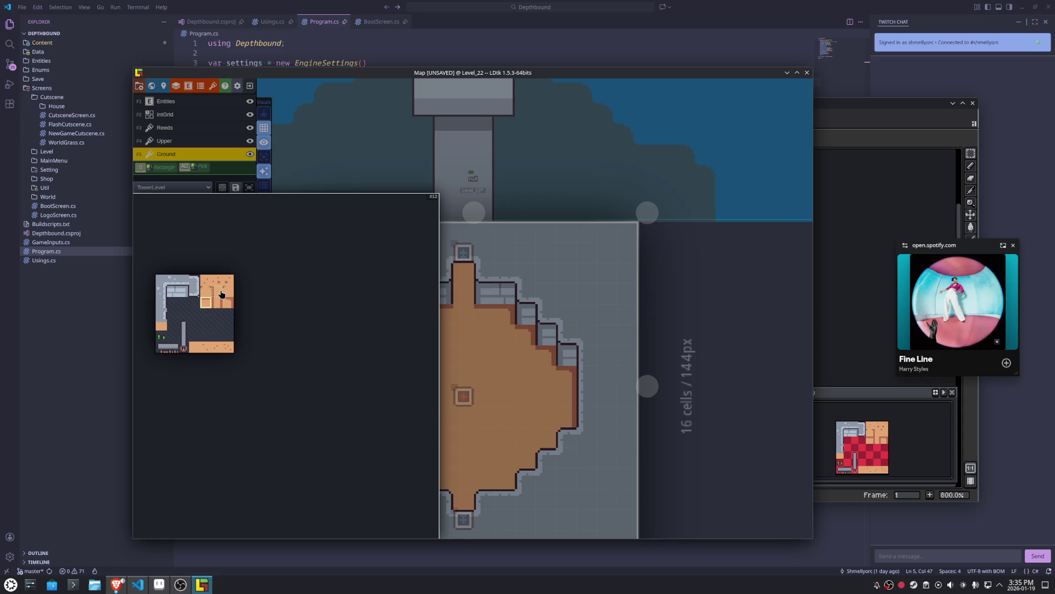
scroll(221, 294, up, 2)
click(231, 291)
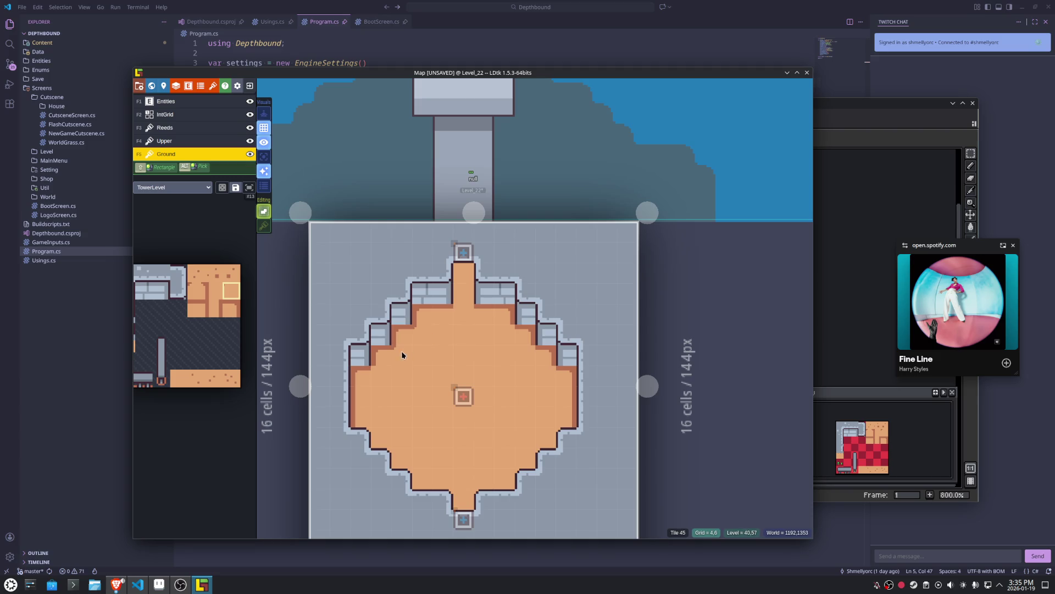
key(x)
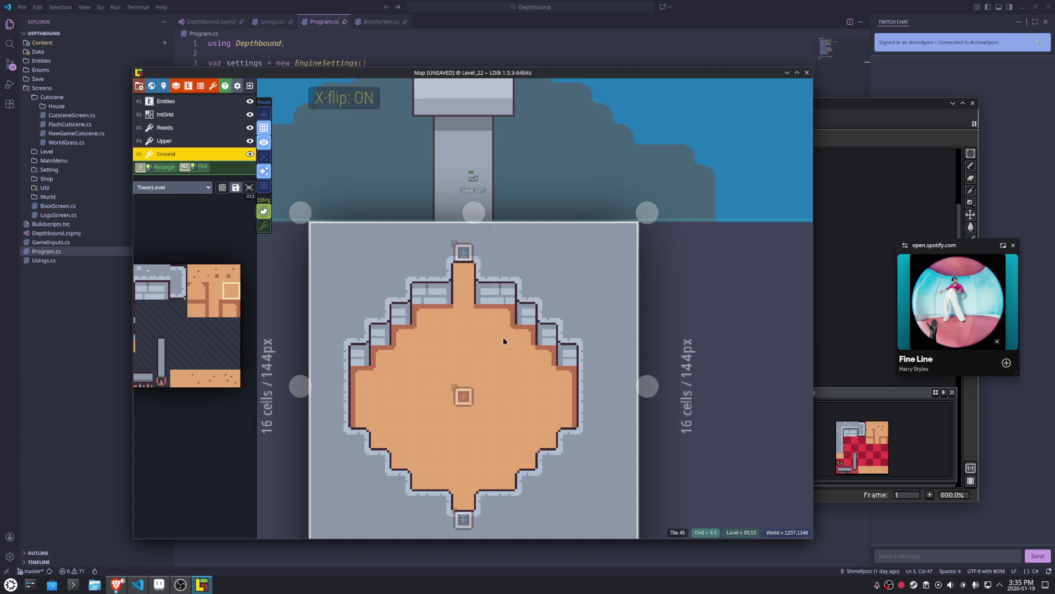
Choose further edge tiles and set them flipped vertically and horizontally.
mouse_move(207, 337)
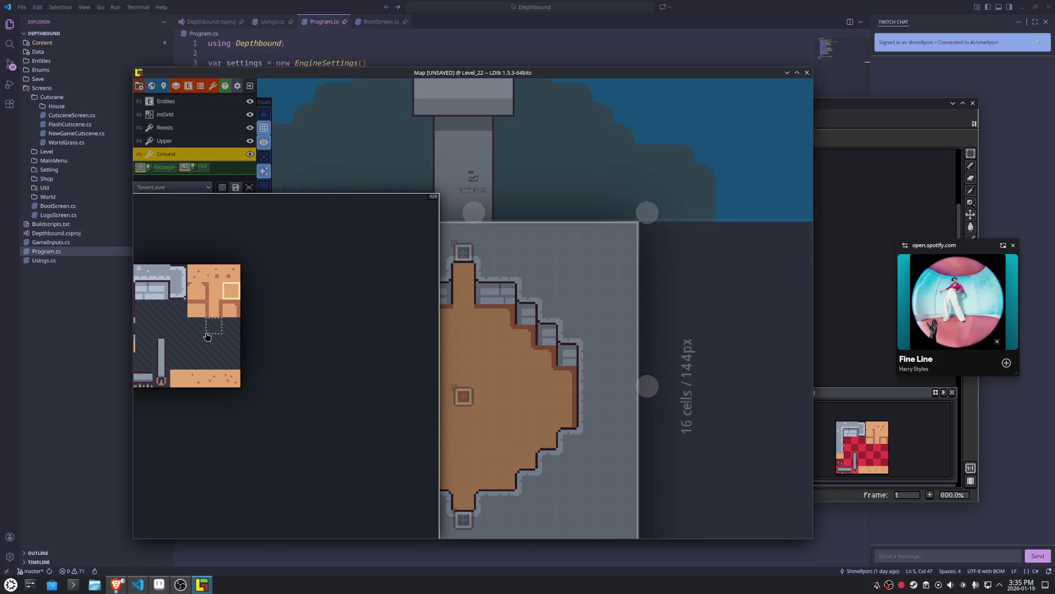
click(213, 312)
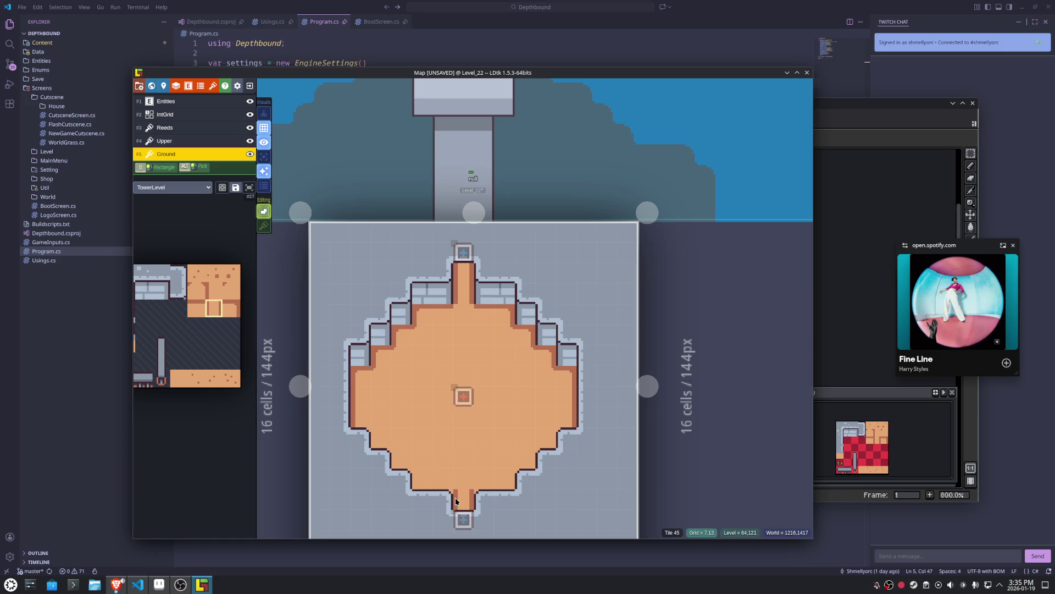
mouse_move(225, 302)
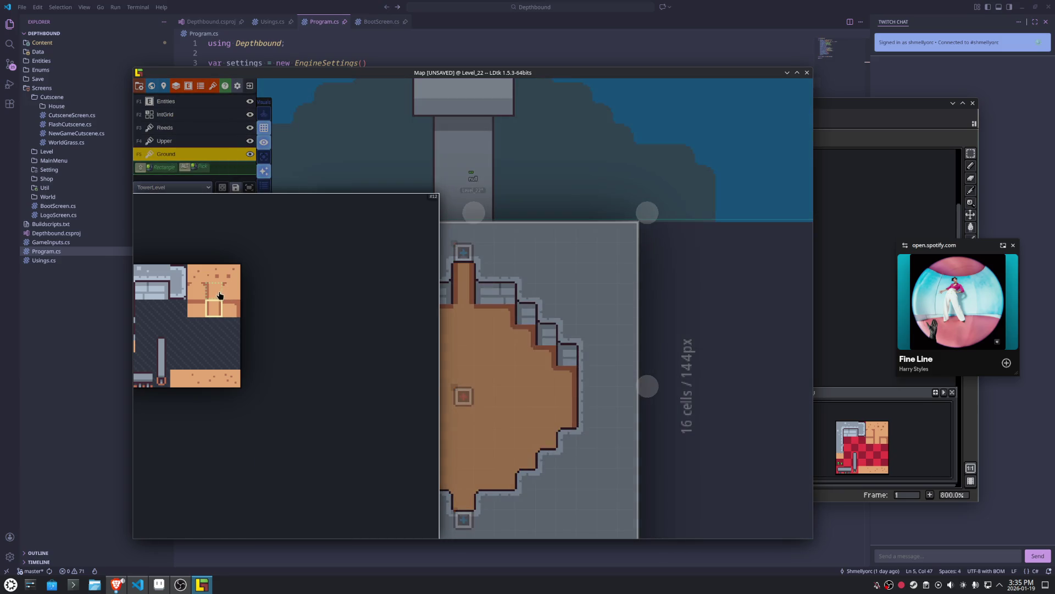
click(196, 292)
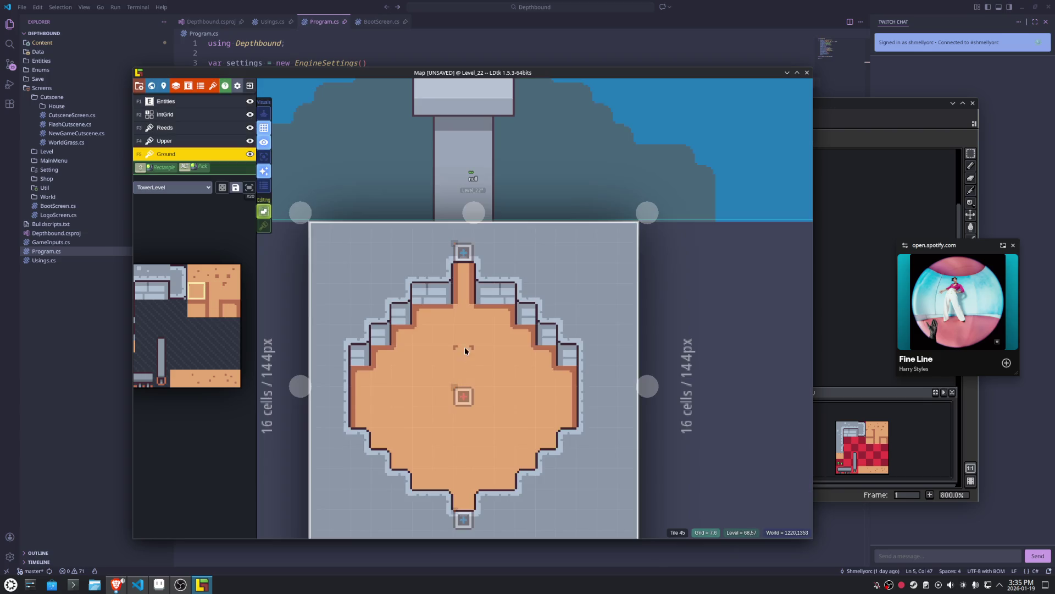
key(y)
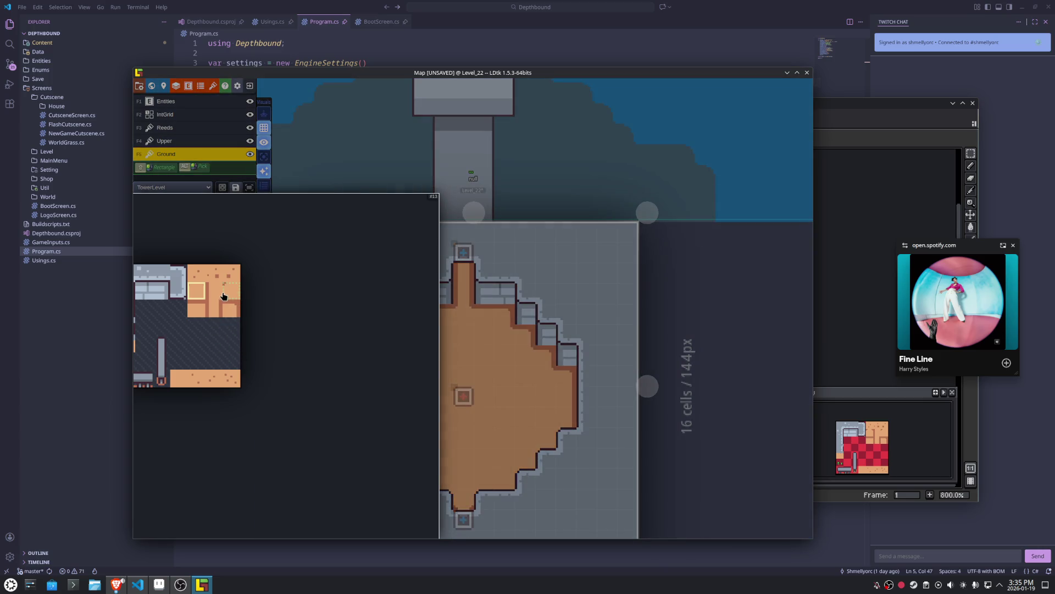
click(230, 292)
key(y)
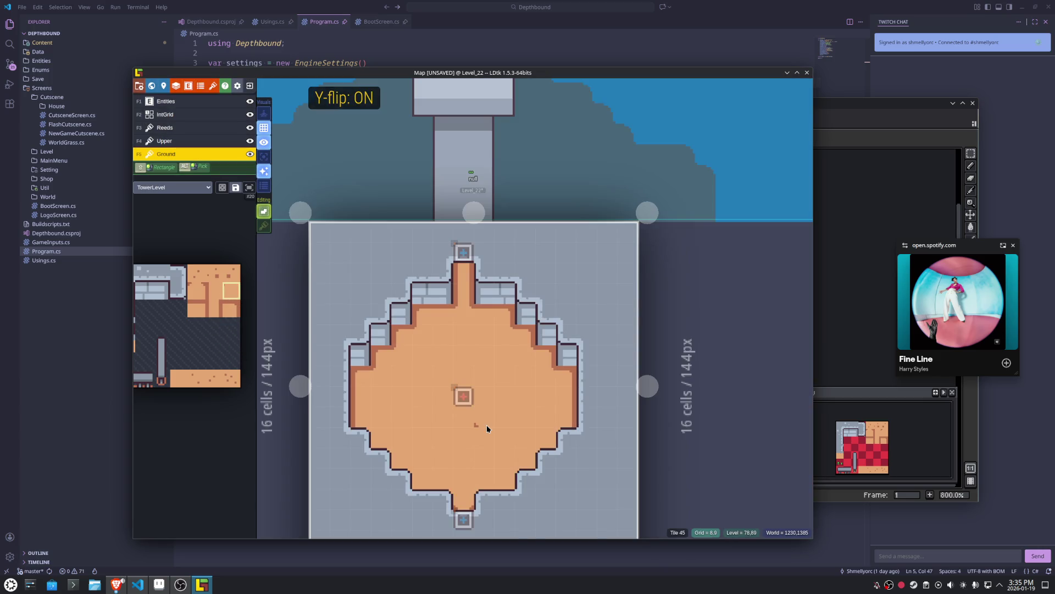
key(x)
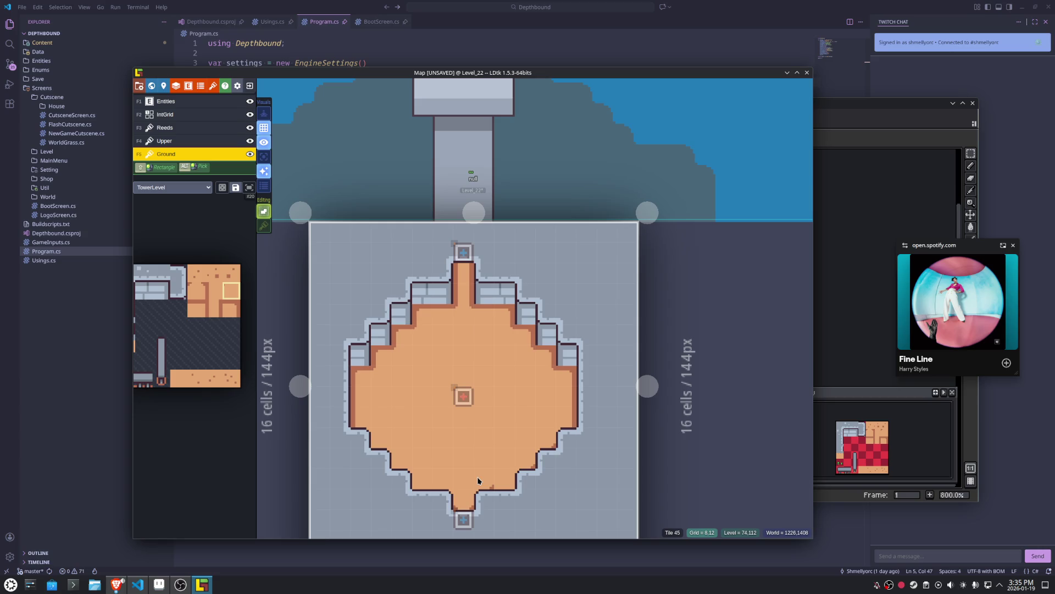
Paint vertically flipped ground-edge tiles along the room's bottom rim and save the project.
key(x)
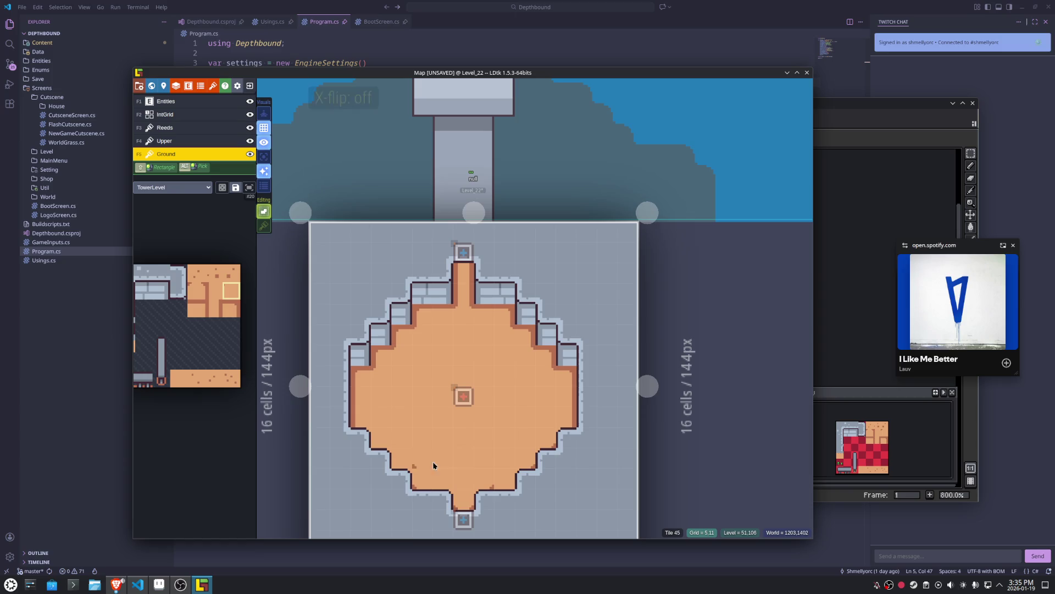
alt+click(428, 466)
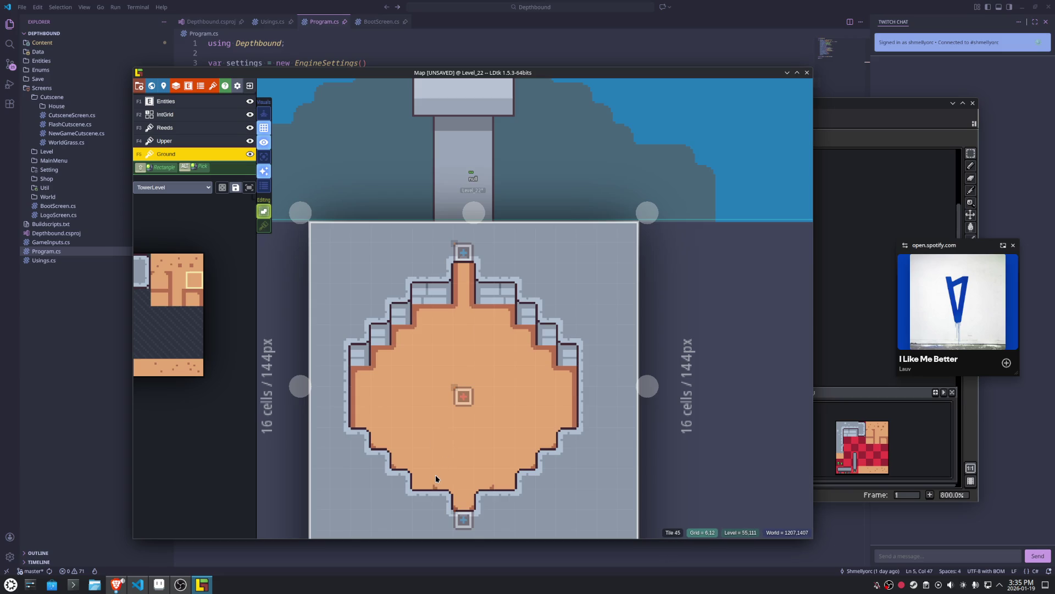
mouse_move(211, 381)
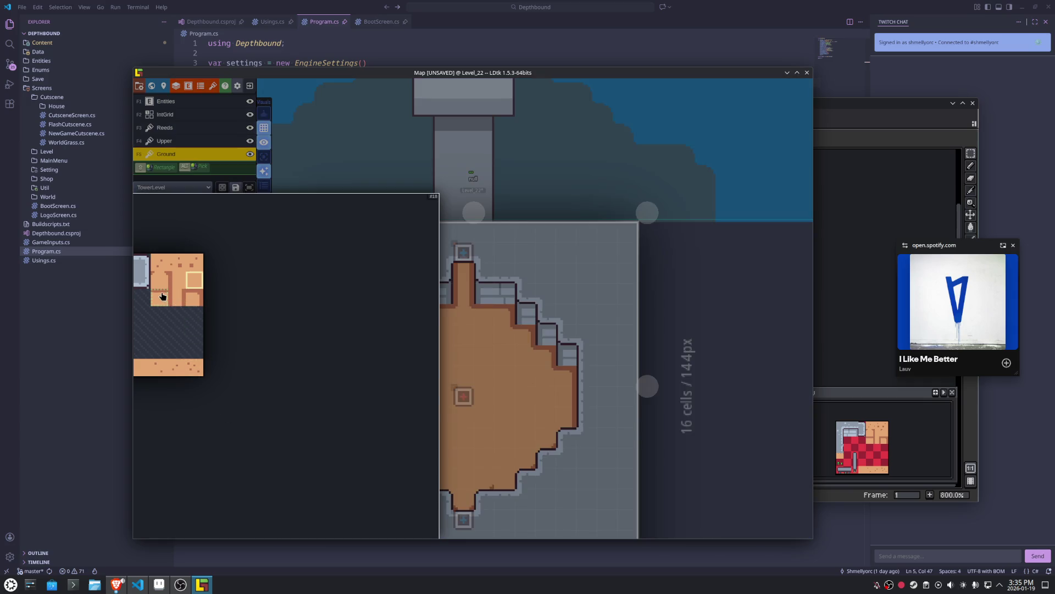
click(162, 297)
key(t)
key(Escape)
key(y)
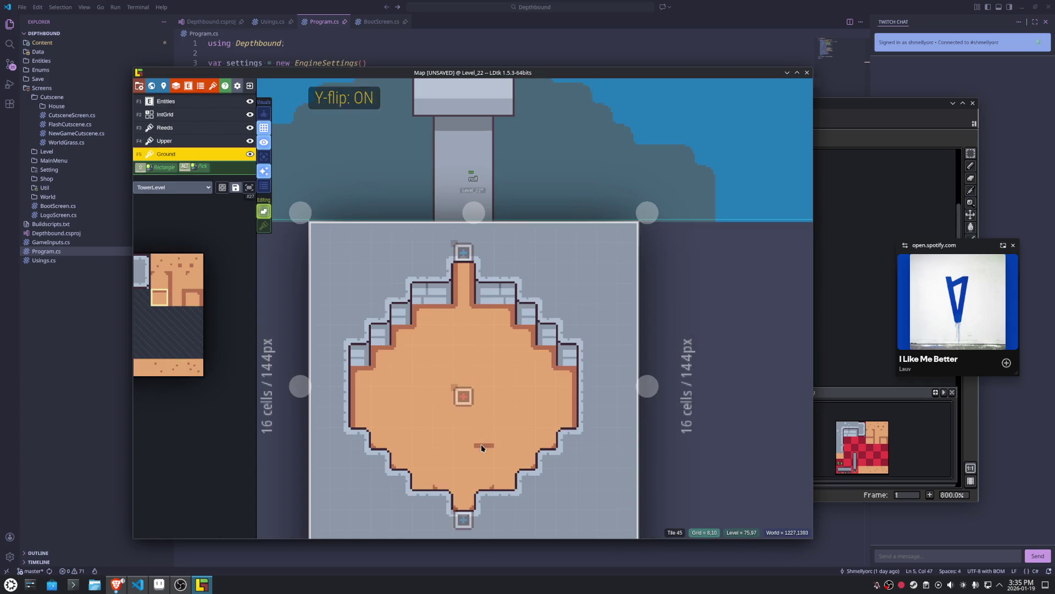
click(501, 470)
drag(443, 470, 427, 470)
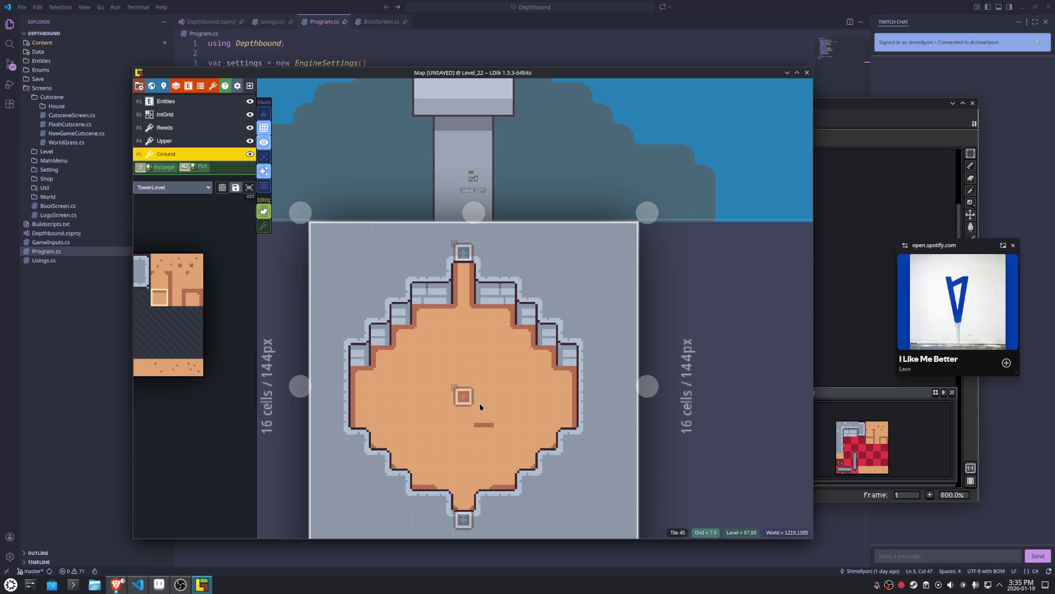
key(ctrl+s)
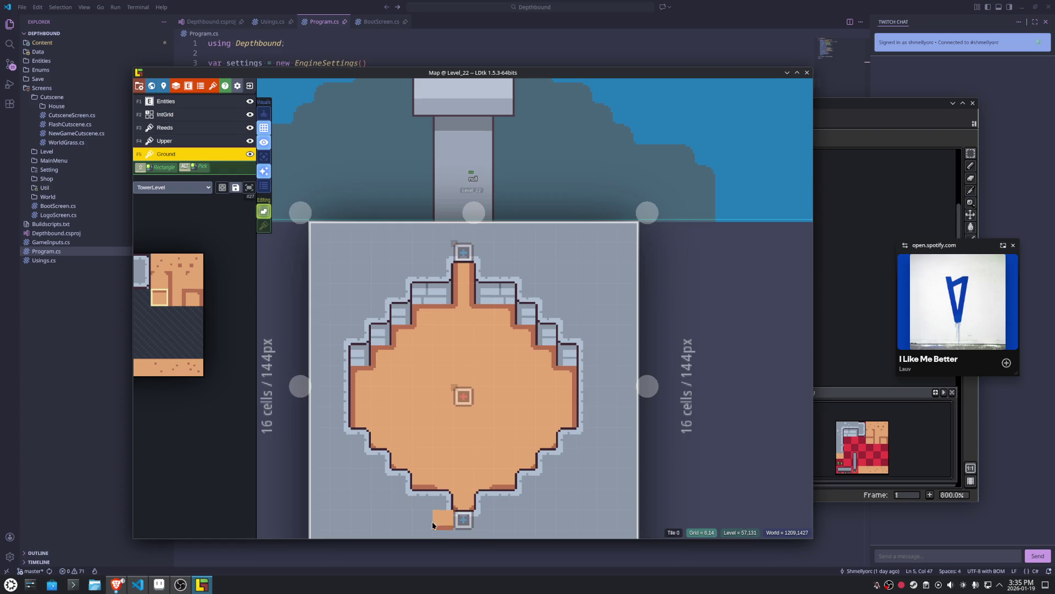
On the Upper layer alone, place flipped tiles near and at the top of the room.
click(184, 141)
key(a)
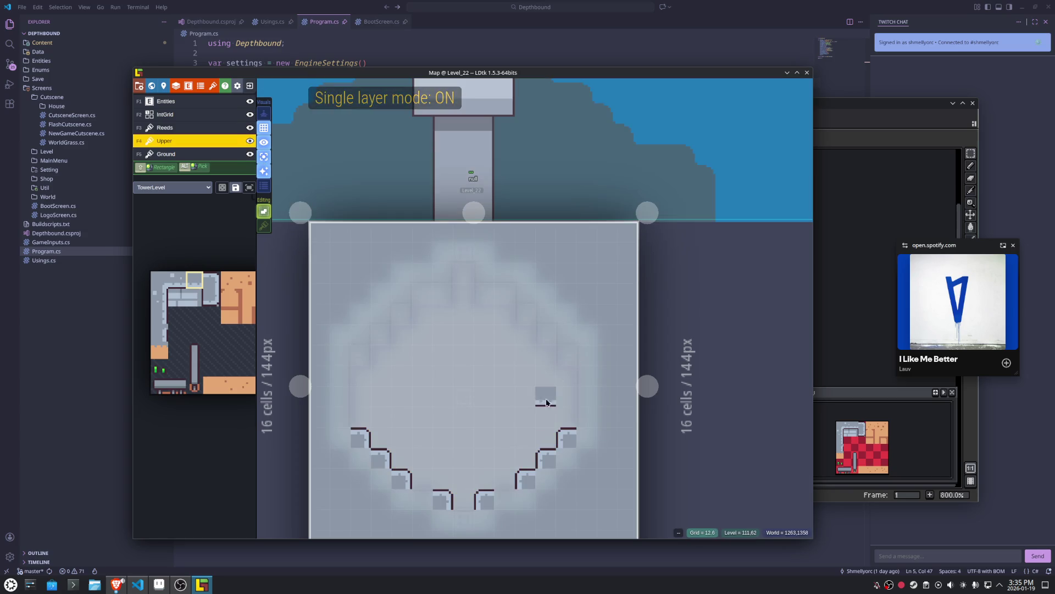
key(y)
click(460, 521)
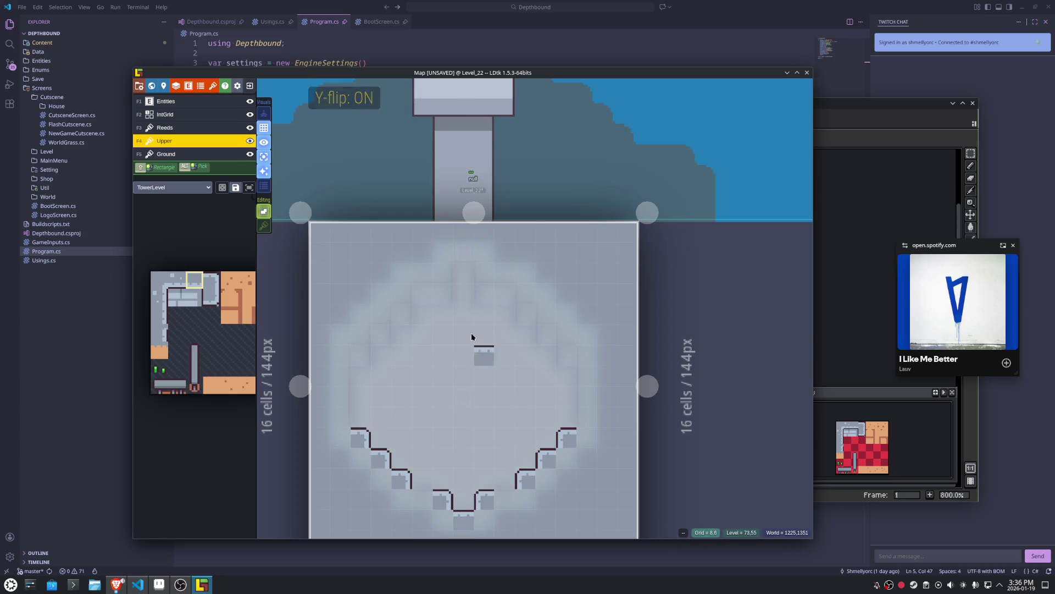
key(x)
key(y)
click(459, 259)
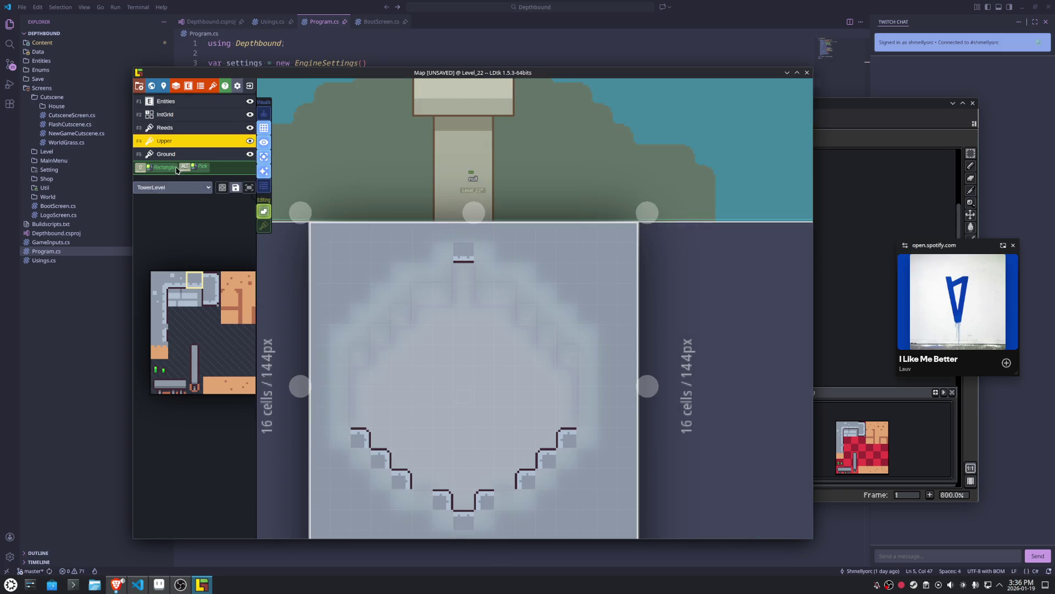
Return to the Ground layer, show all layers again and save the project.
key(F5)
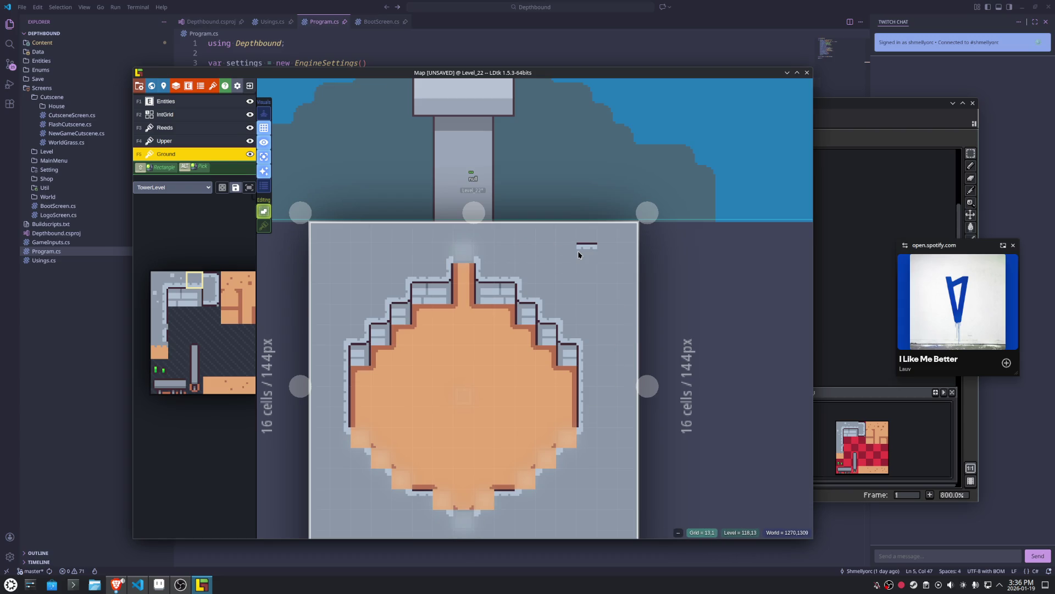
key(ctrl+s)
key(ctrl+s)
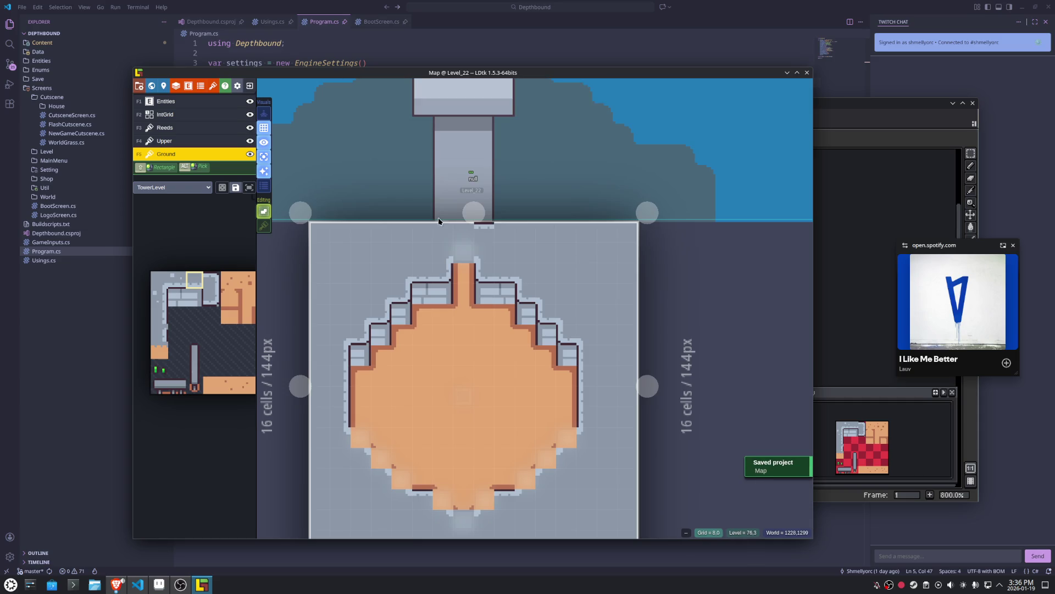
click(264, 156)
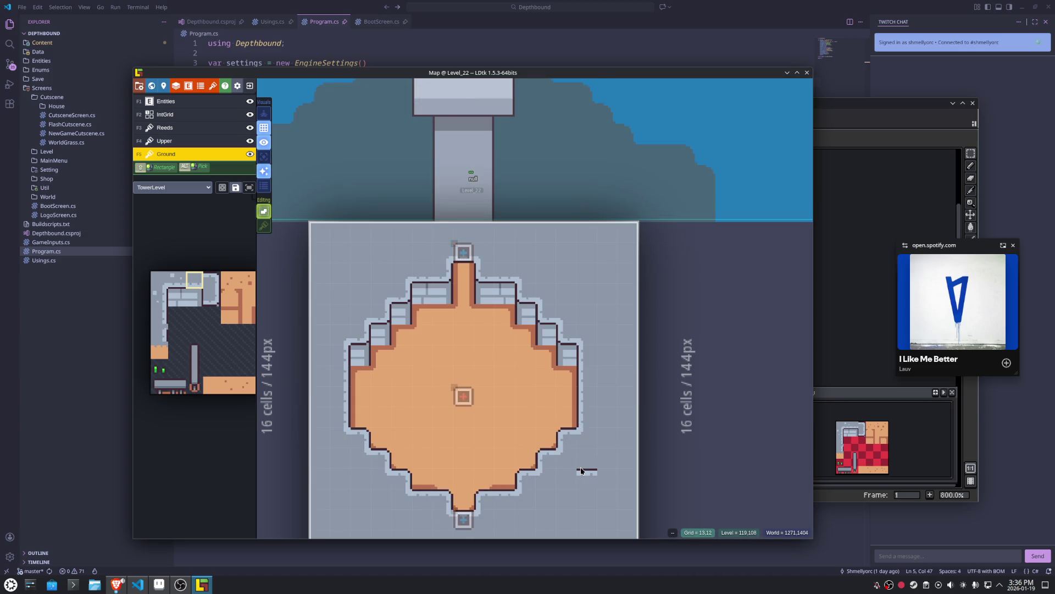
key(ctrl+s)
Zoom out to the world map and delete Level_21.
key(w)
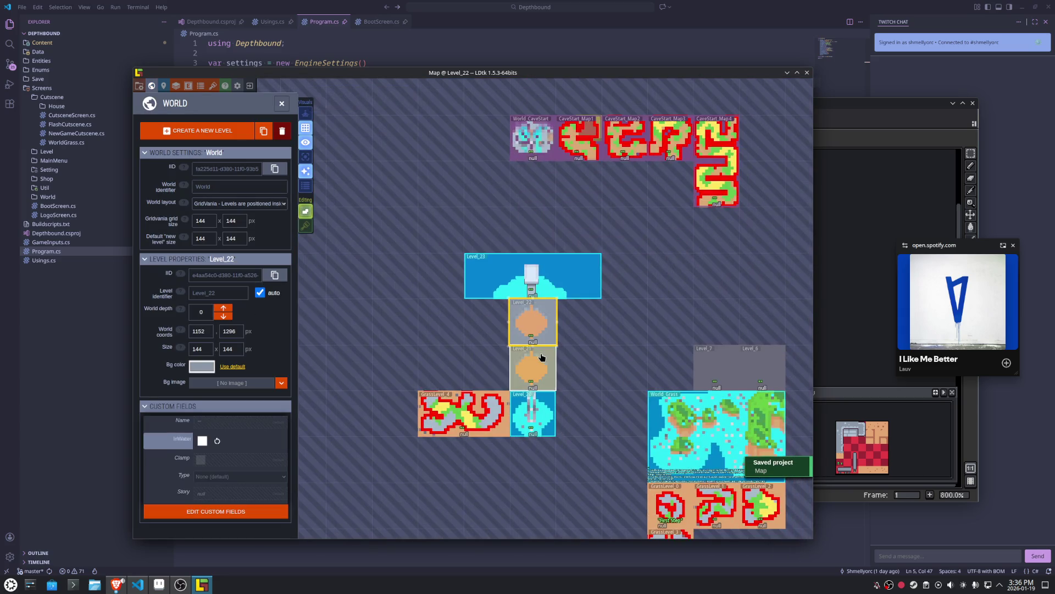
scroll(542, 376, up, 5)
scroll(538, 373, down, 3)
right_click(538, 373)
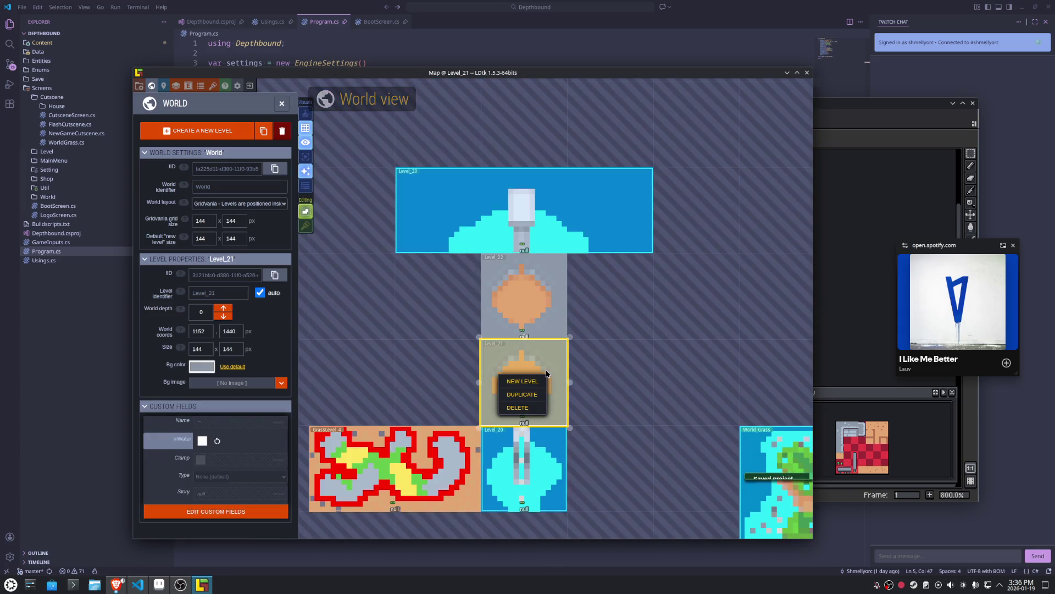
click(522, 404)
Create a new level in an empty cell, move it into the tower column, and open it.
drag(687, 216, 577, 337)
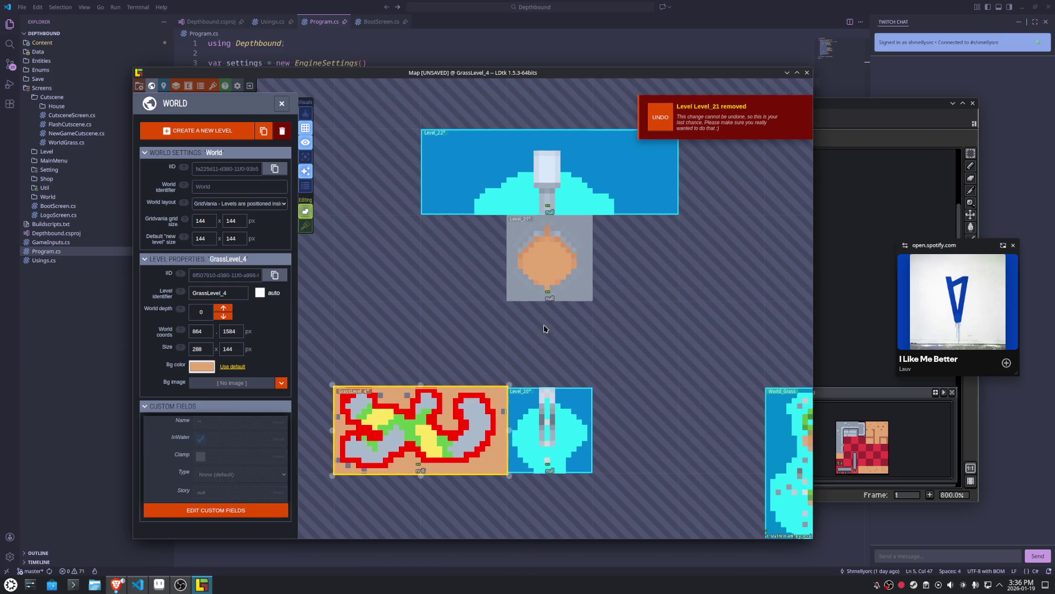
right_click(536, 269)
click(550, 276)
mouse_move(583, 300)
mouse_down()
mouse_move(614, 315)
mouse_move(587, 361)
mouse_move(624, 392)
mouse_up()
double_click(581, 344)
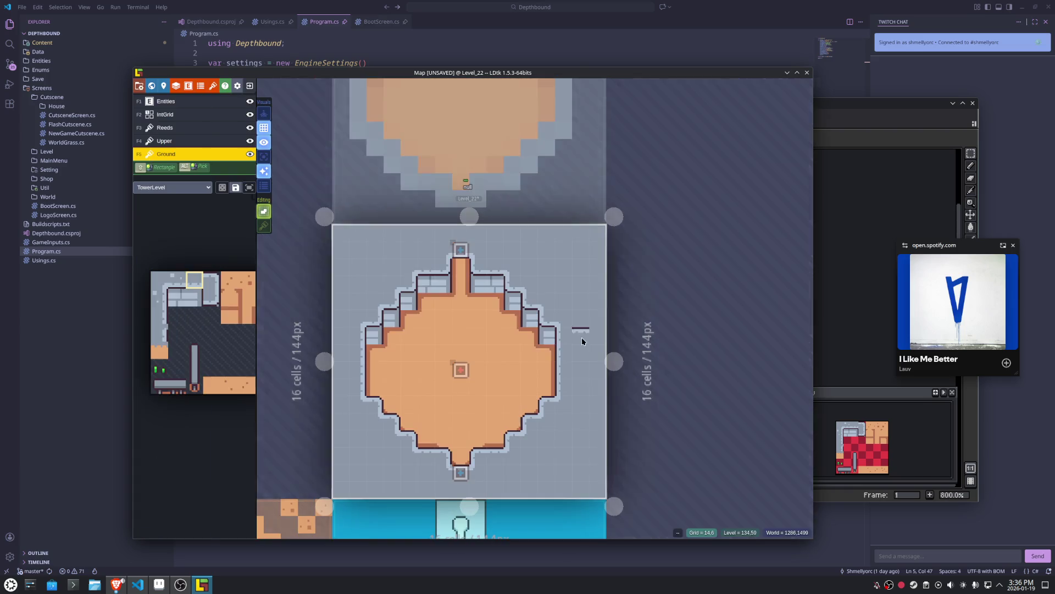
Link Level_20's Teleport to the Teleport in Level_22.
click(463, 252)
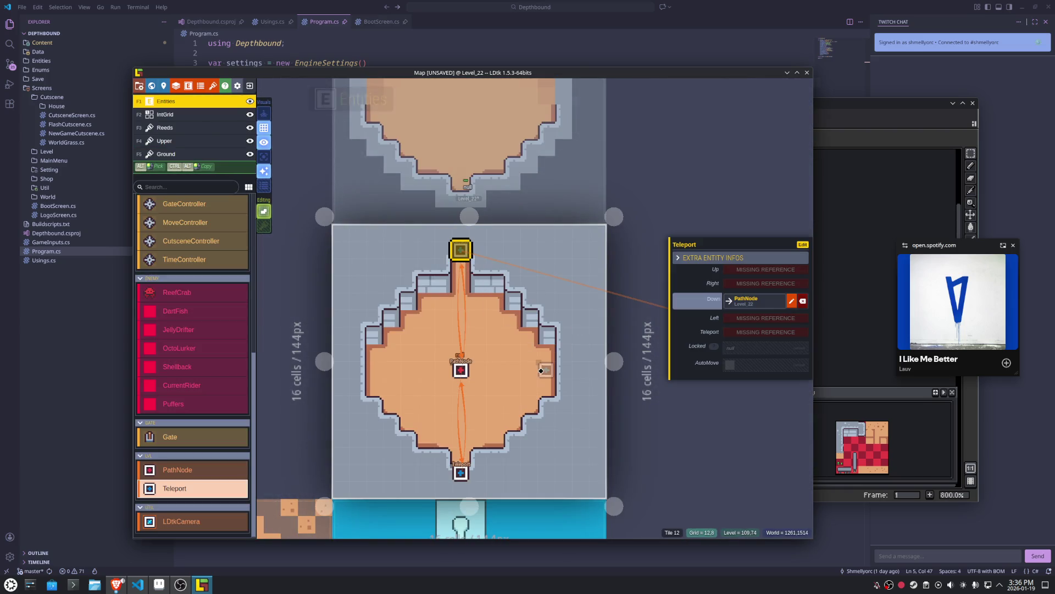
key(ctrl+s)
key(w)
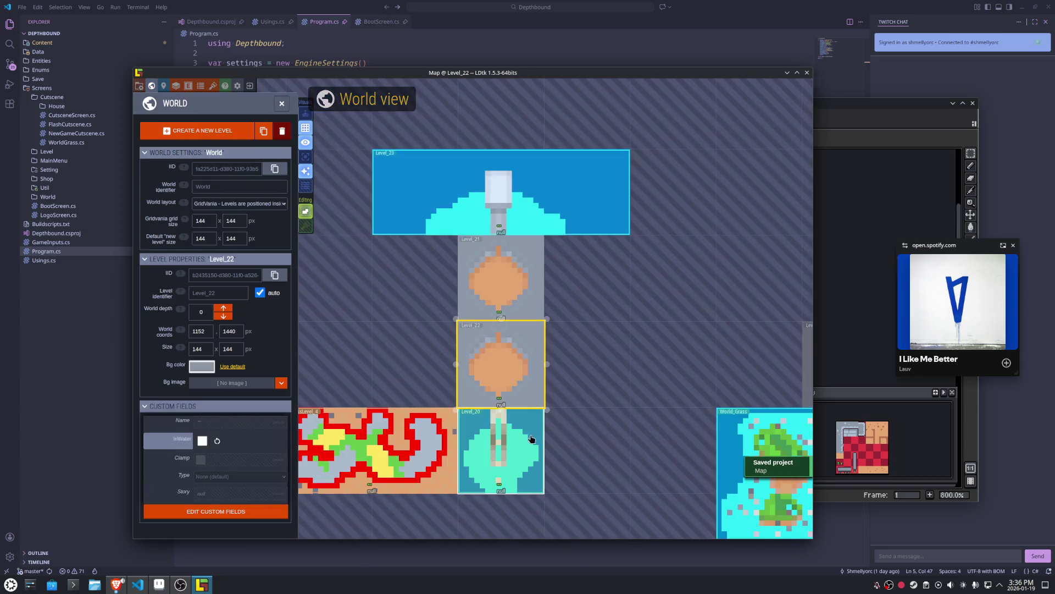
double_click(503, 461)
click(456, 478)
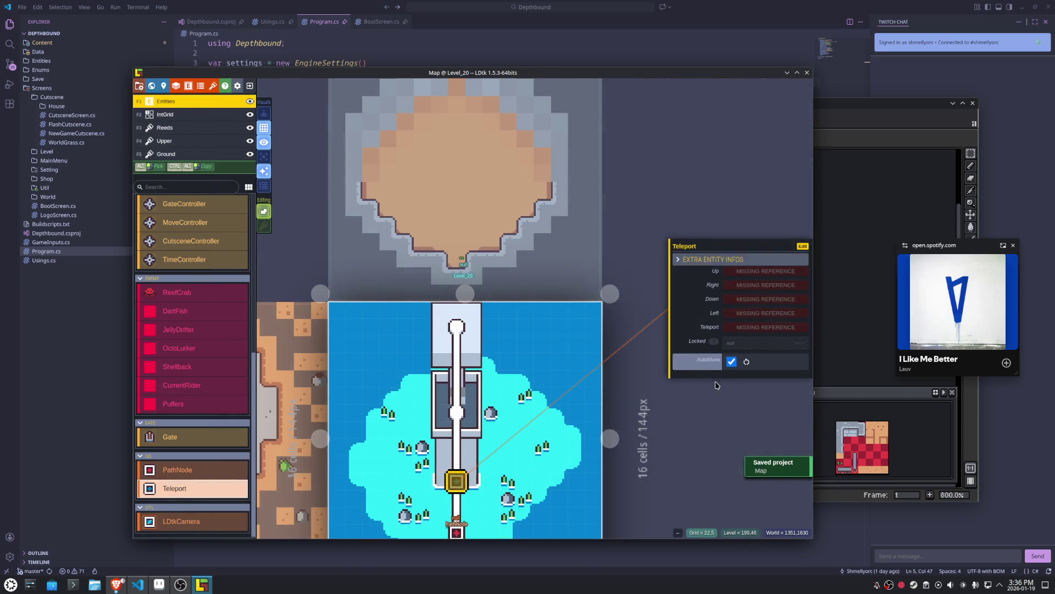
click(763, 329)
click(486, 226)
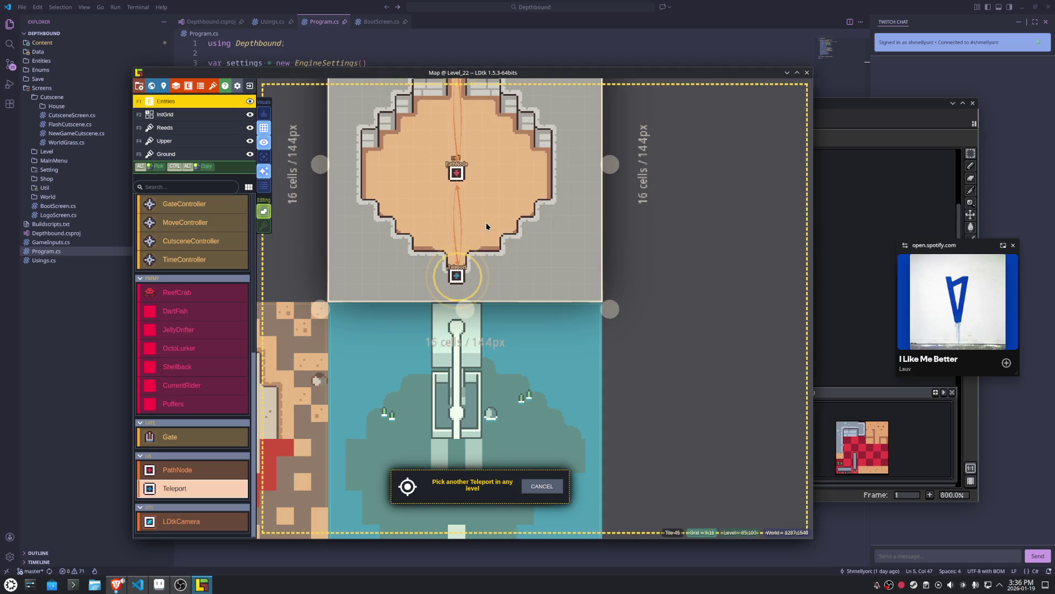
click(456, 275)
Relink the other Teleport to Level_22's Teleport and save the project.
click(539, 317)
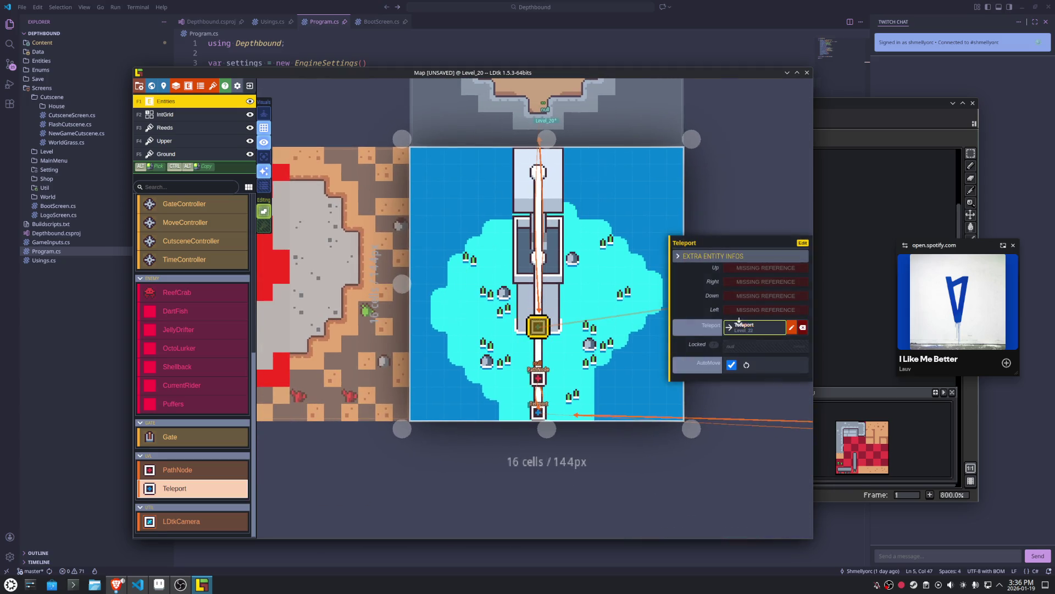
click(760, 325)
scroll(465, 338, up, 1)
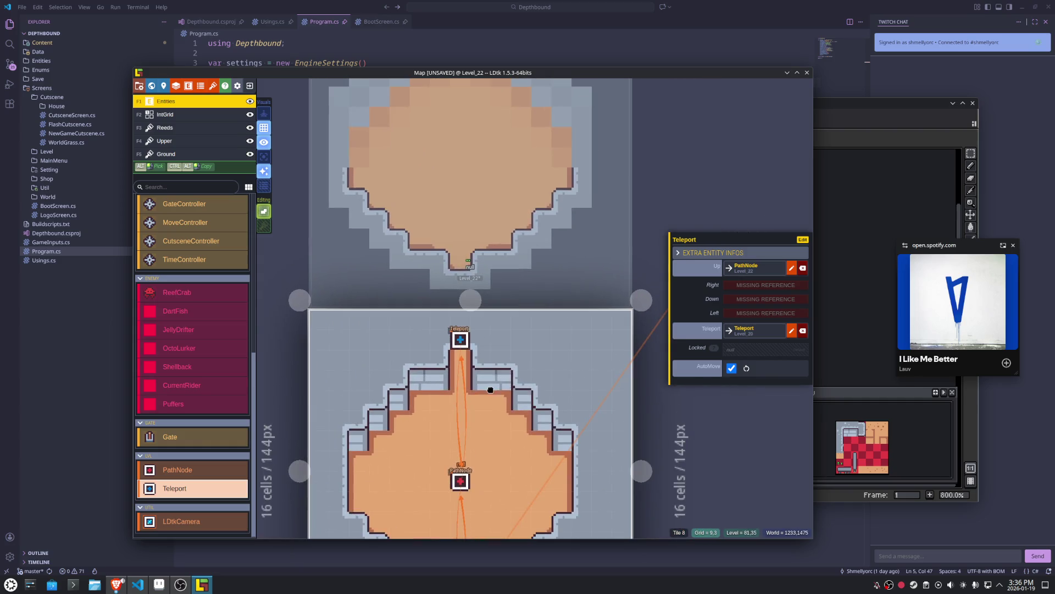
click(791, 330)
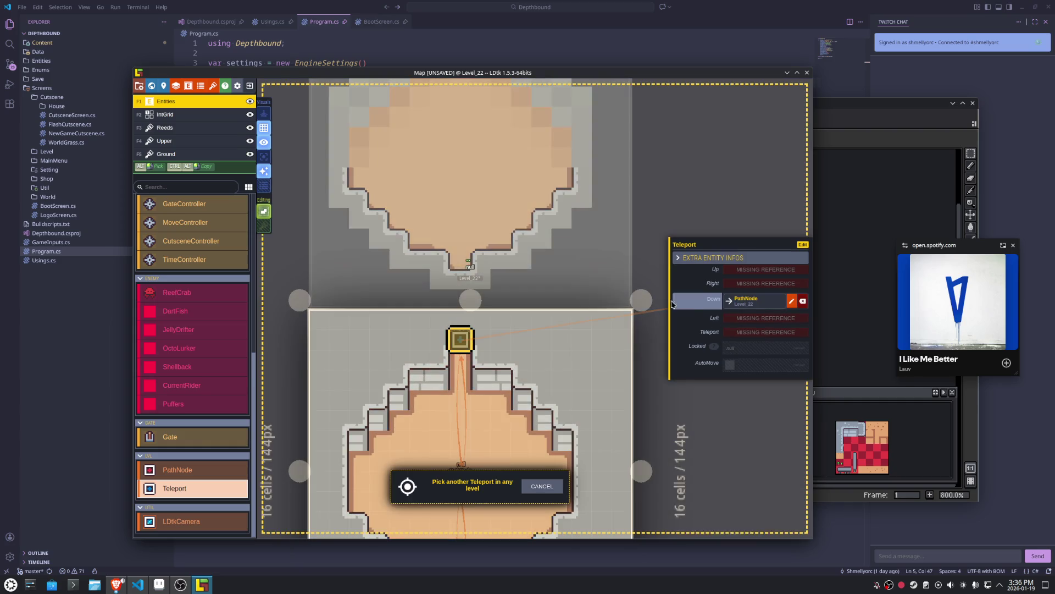
click(460, 339)
key(ctrl+s)
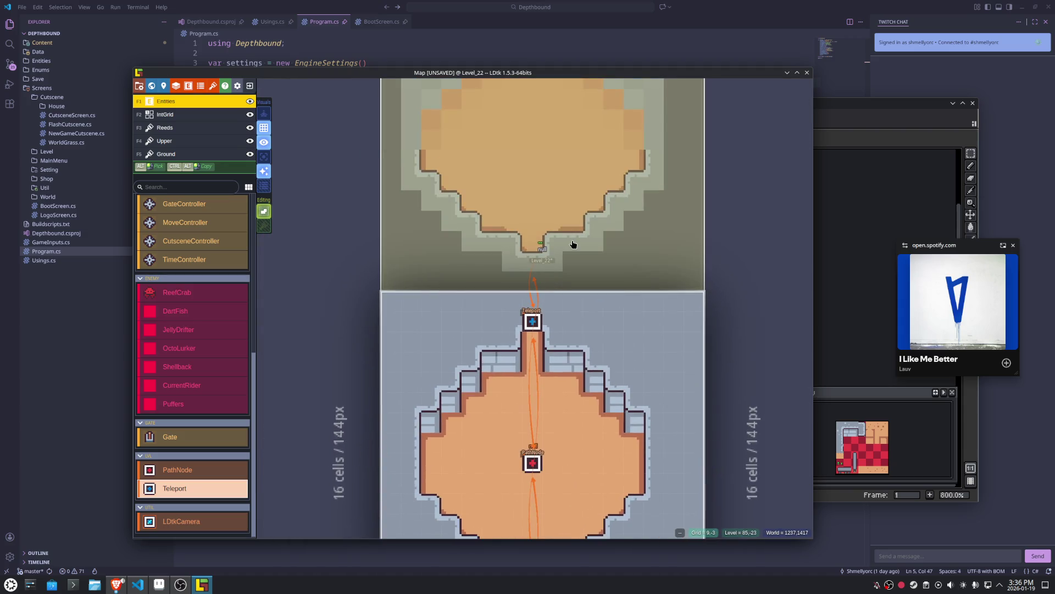
scroll(574, 238, down, 4)
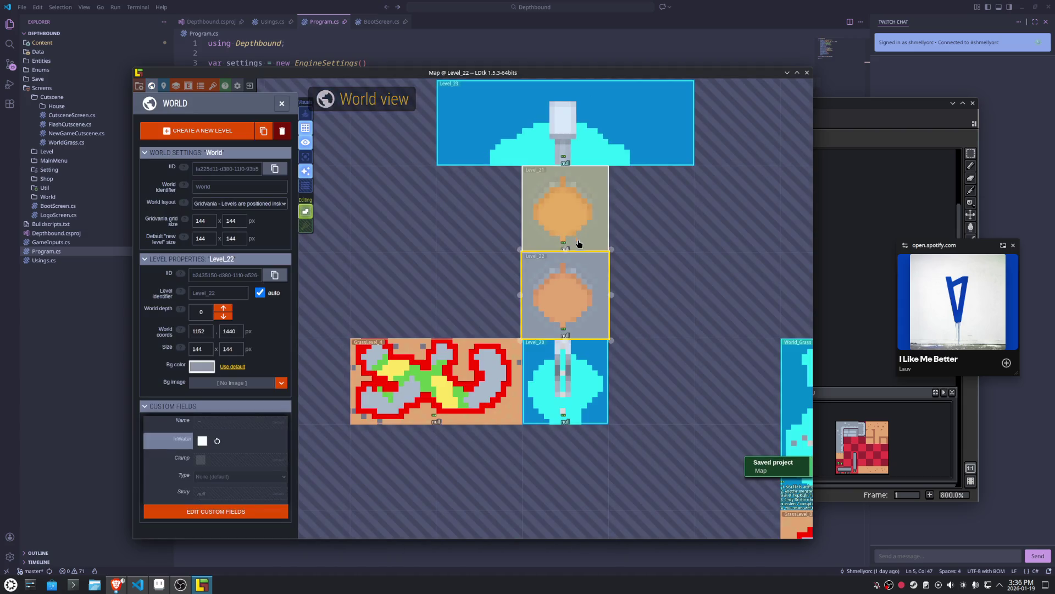
scroll(580, 258, up, 4)
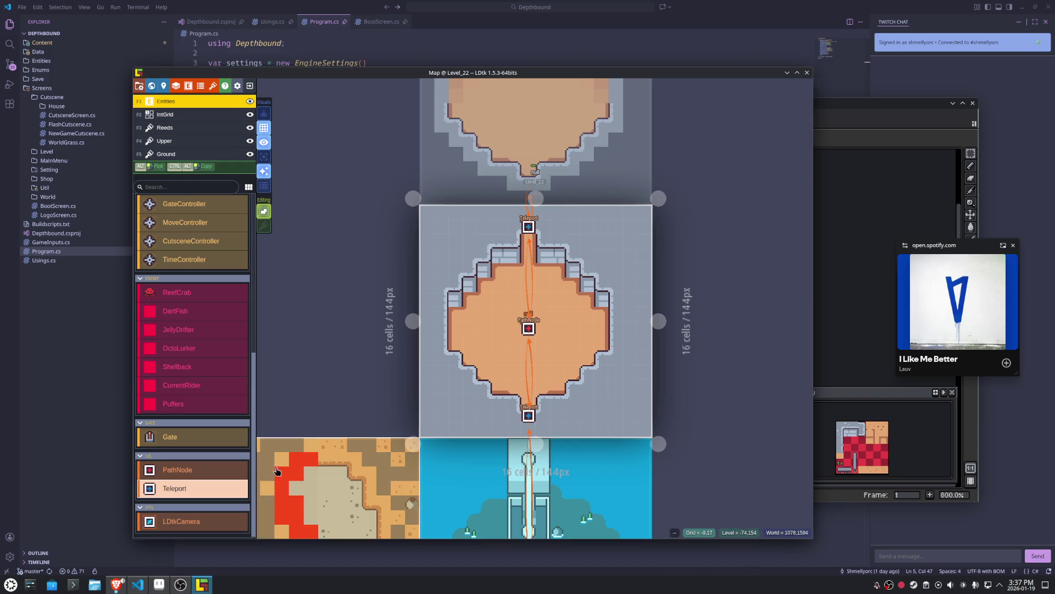
Switch to the Level sprite in Aseprite and pick the dark outline colour.
click(159, 584)
mouse_move(603, 380)
mouse_down()
mouse_move(701, 264)
mouse_move(707, 273)
mouse_up()
alt+click(678, 300)
Draw the door's dark outline along both sides and across the top.
key(b)
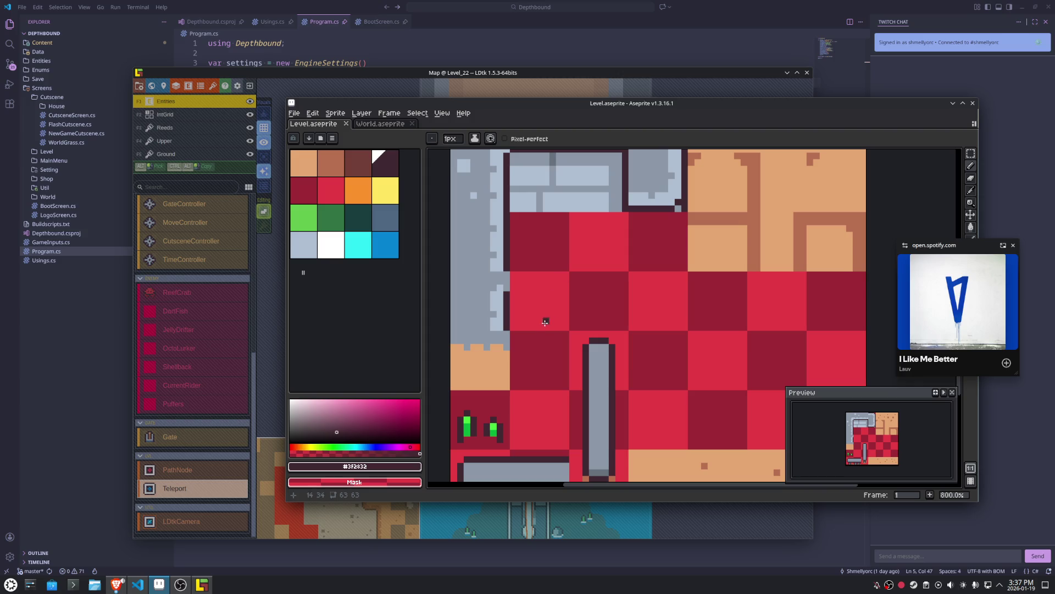
mouse_move(552, 327)
mouse_down()
mouse_move(555, 255)
mouse_move(644, 254)
mouse_move(646, 328)
mouse_up()
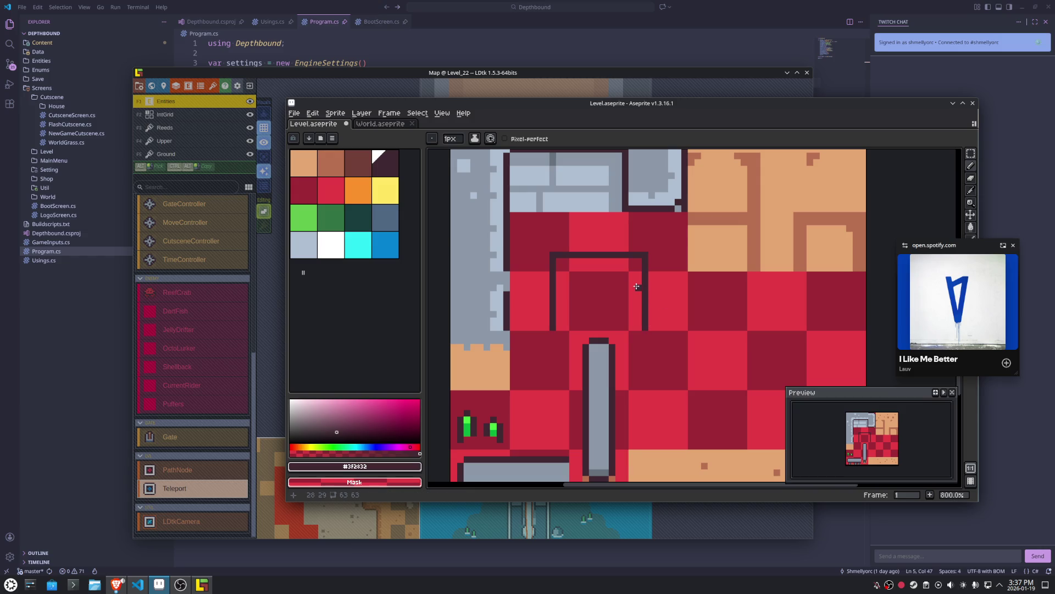
drag(637, 286, 554, 287)
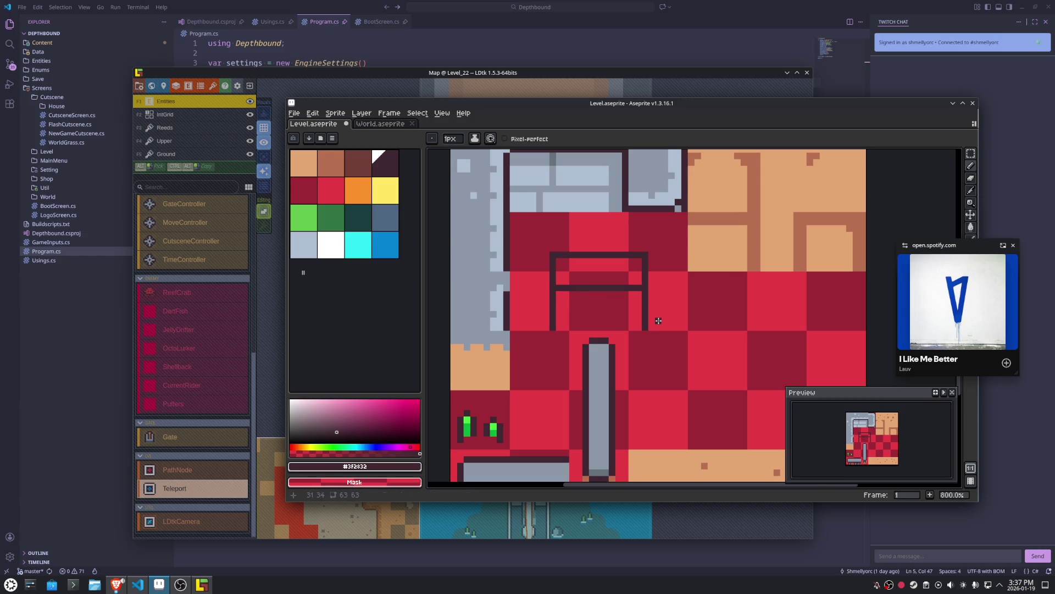
mouse_move(645, 254)
mouse_down()
mouse_move(644, 234)
mouse_move(553, 243)
mouse_move(554, 253)
mouse_move(642, 253)
mouse_up()
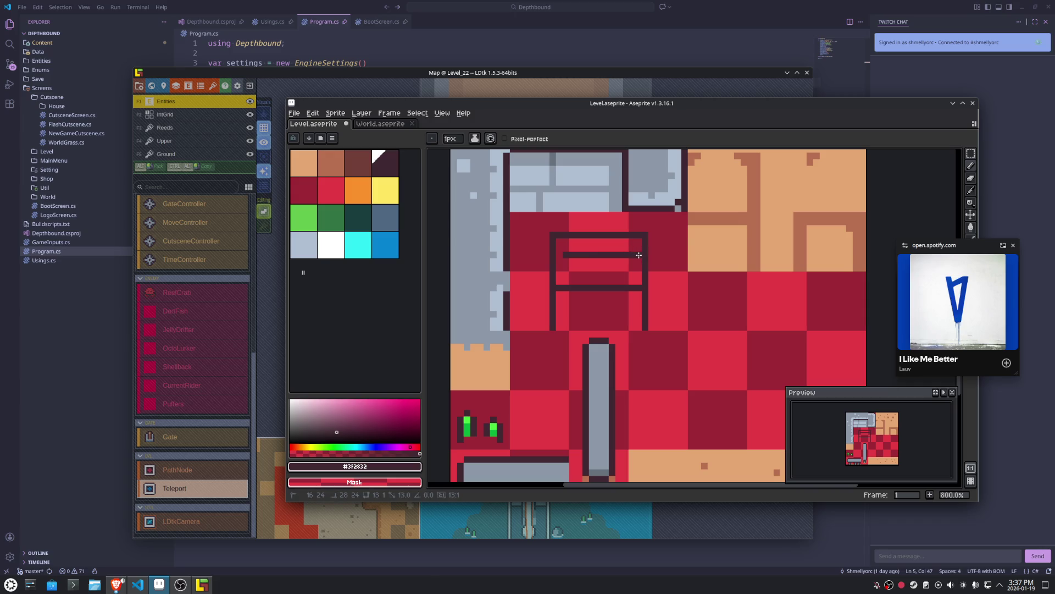
Add a light grey side line, then fill the lower half light grey and the upper half darker grey.
alt+click(598, 385)
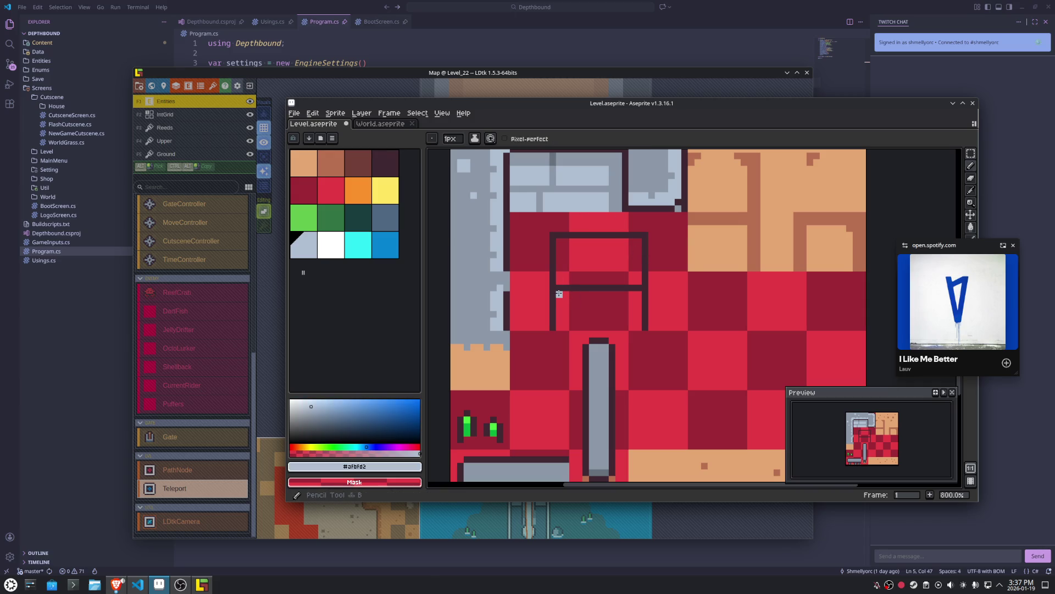
shift+click(560, 326)
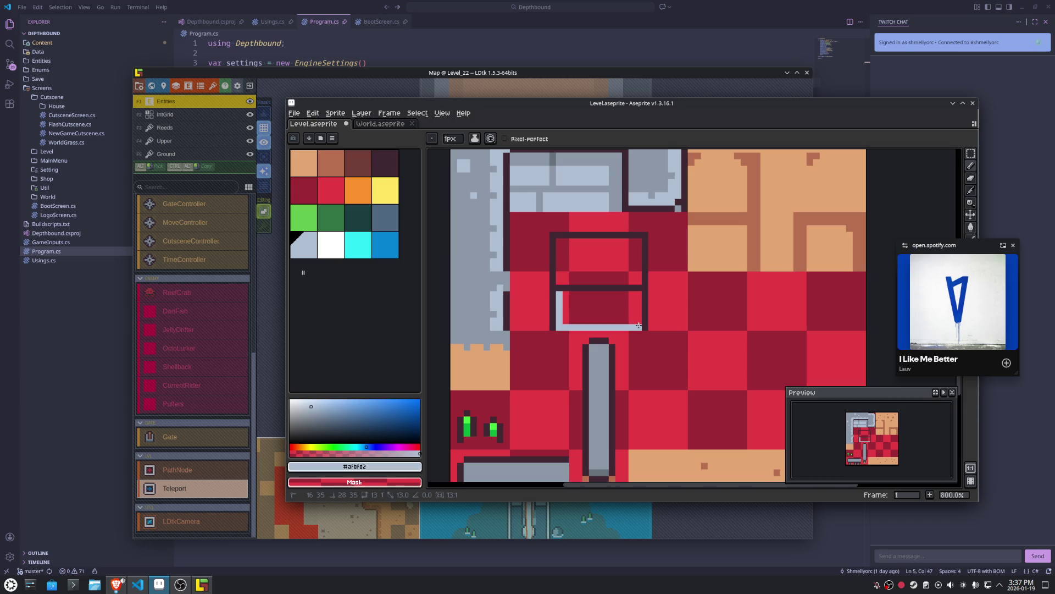
key(g)
click(604, 313)
alt+click(599, 385)
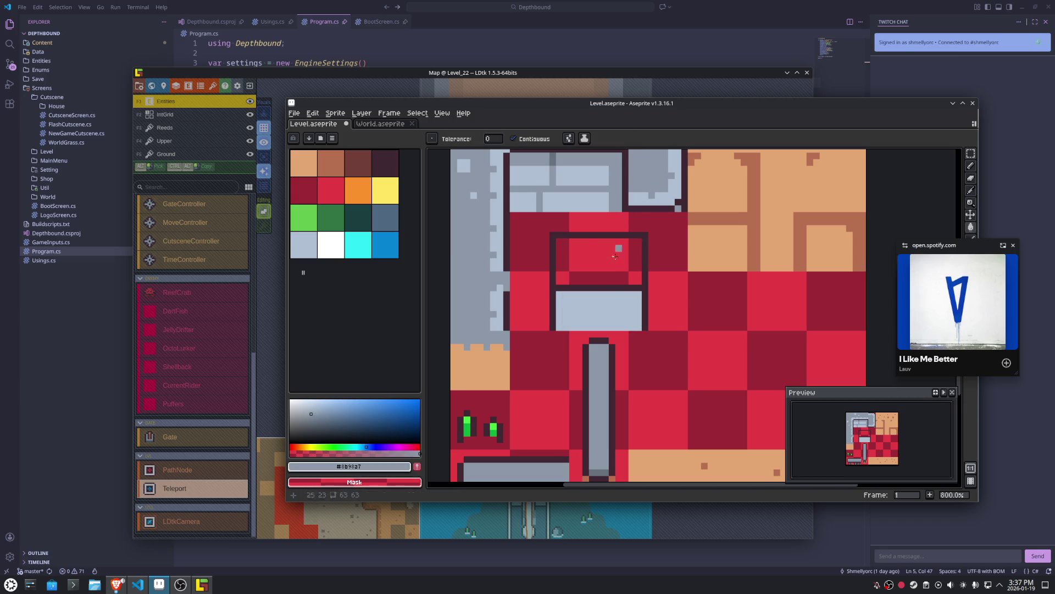
click(607, 269)
Paint over the dark crossbar and add light grey strokes to shape the arch.
key(b)
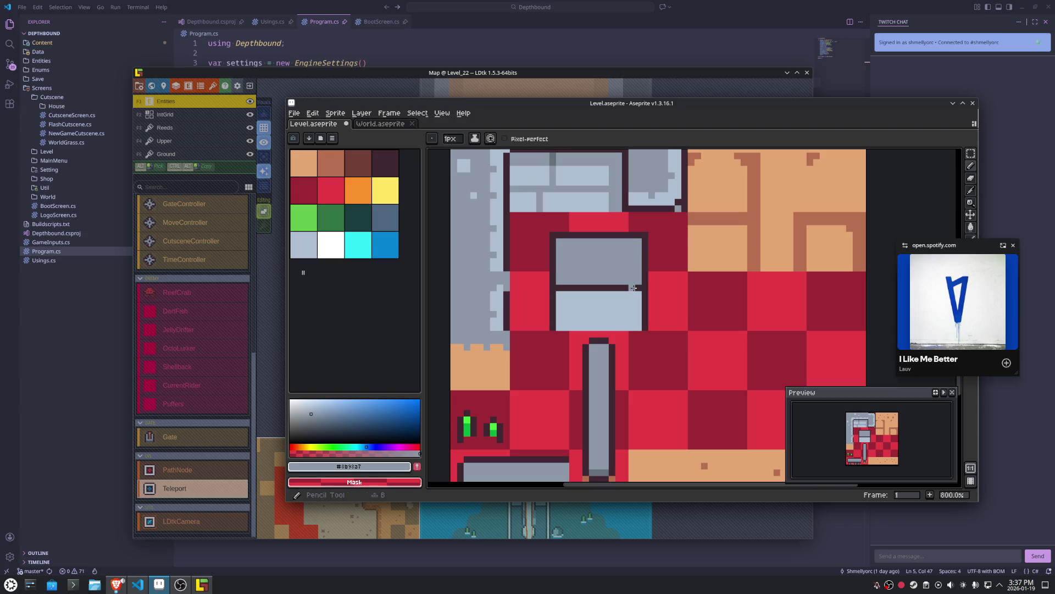
drag(634, 288, 557, 287)
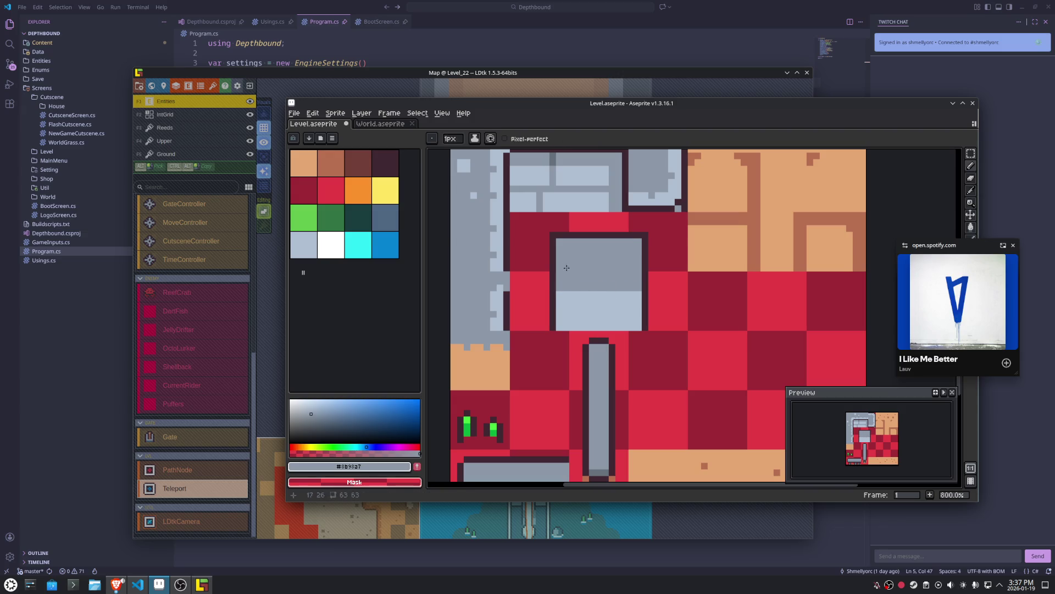
alt+click(554, 241)
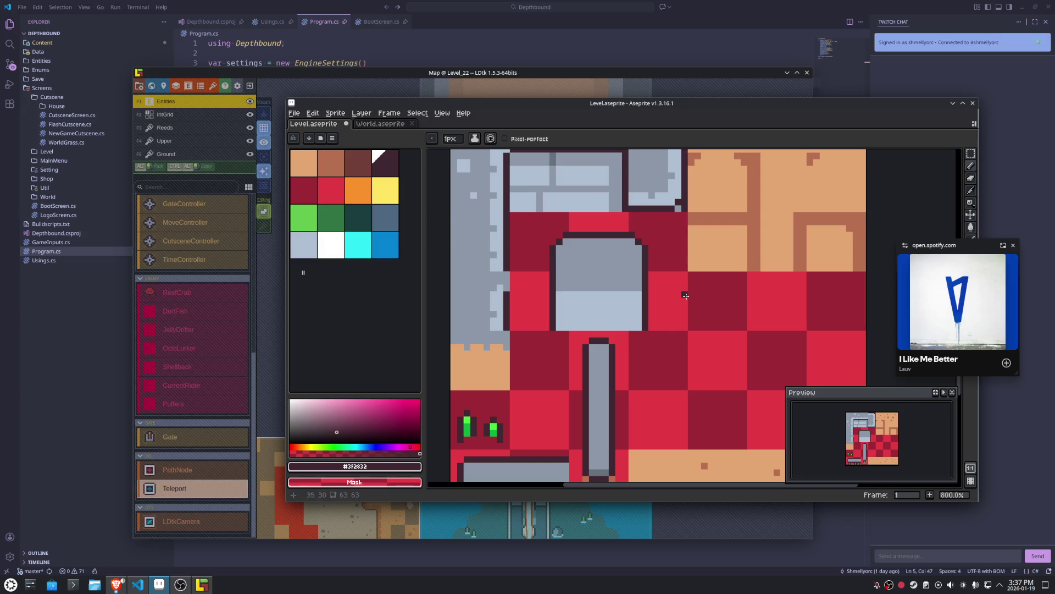
alt+click(639, 291)
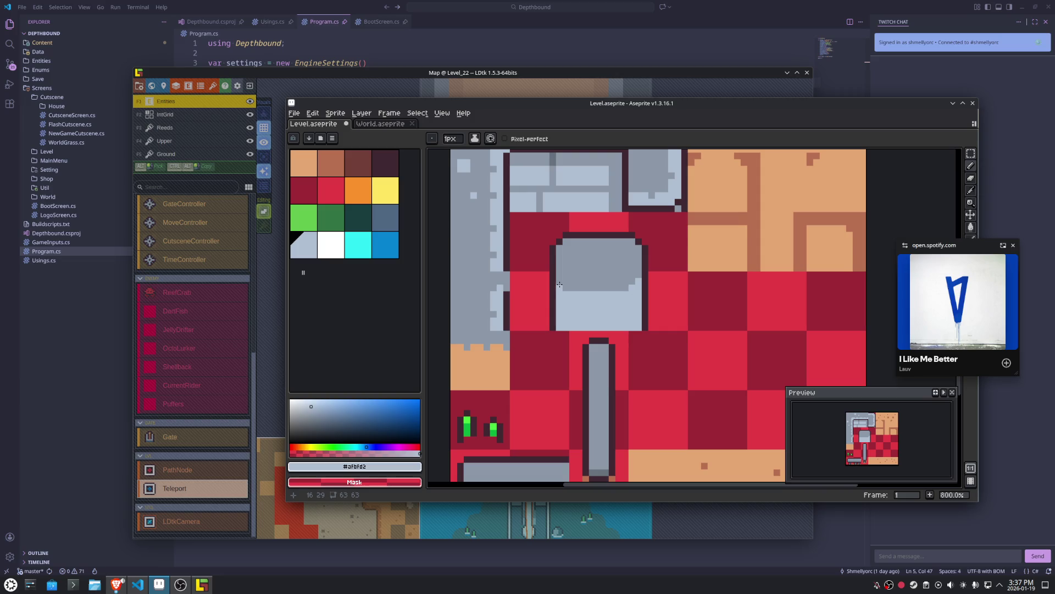
drag(560, 284, 559, 283)
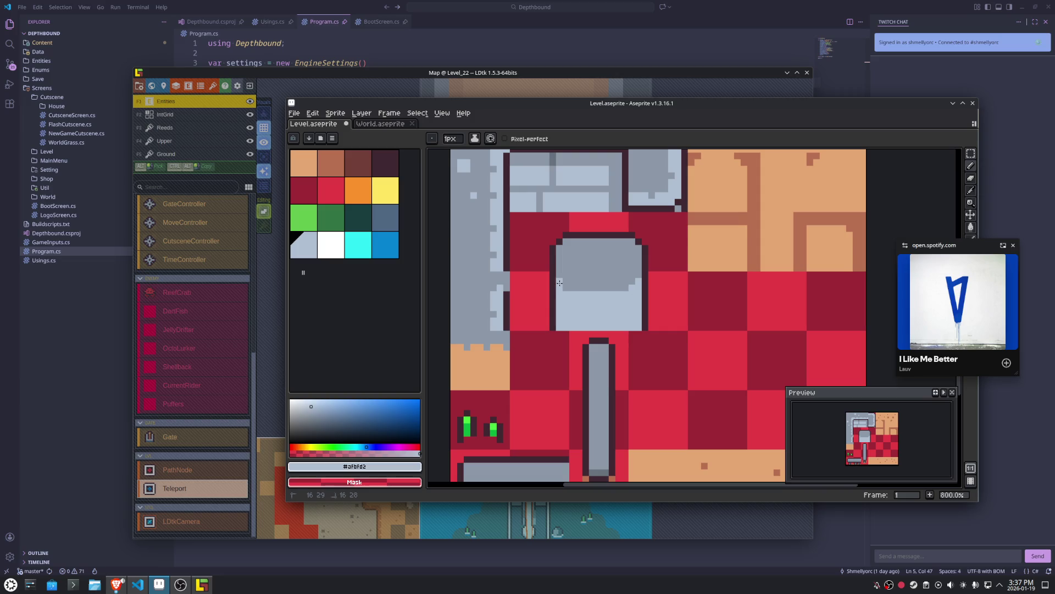
alt+click(554, 326)
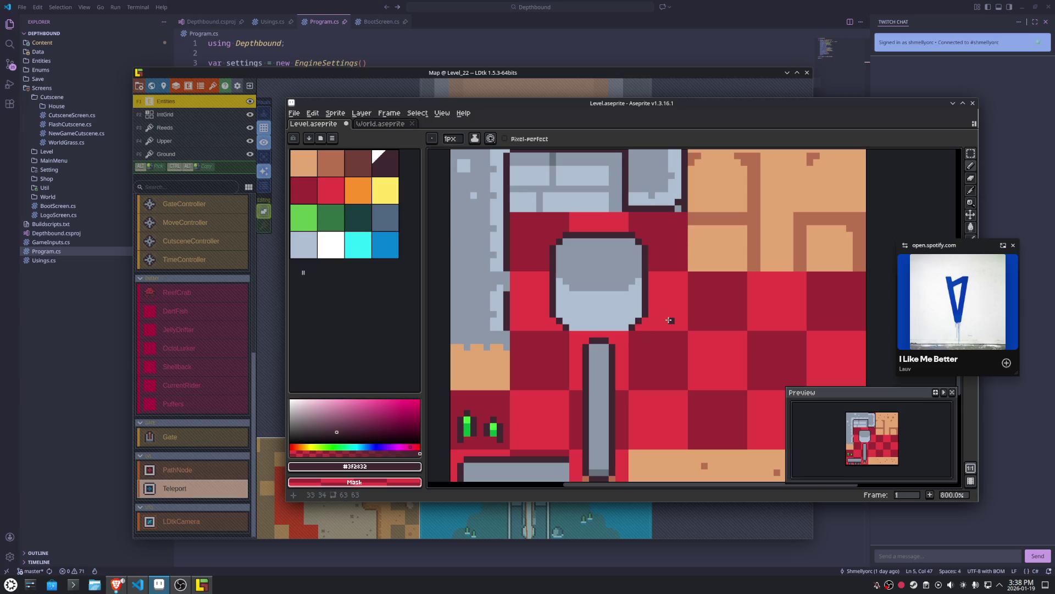
Fill the red areas on both sides of the door with light grey and save.
key(m)
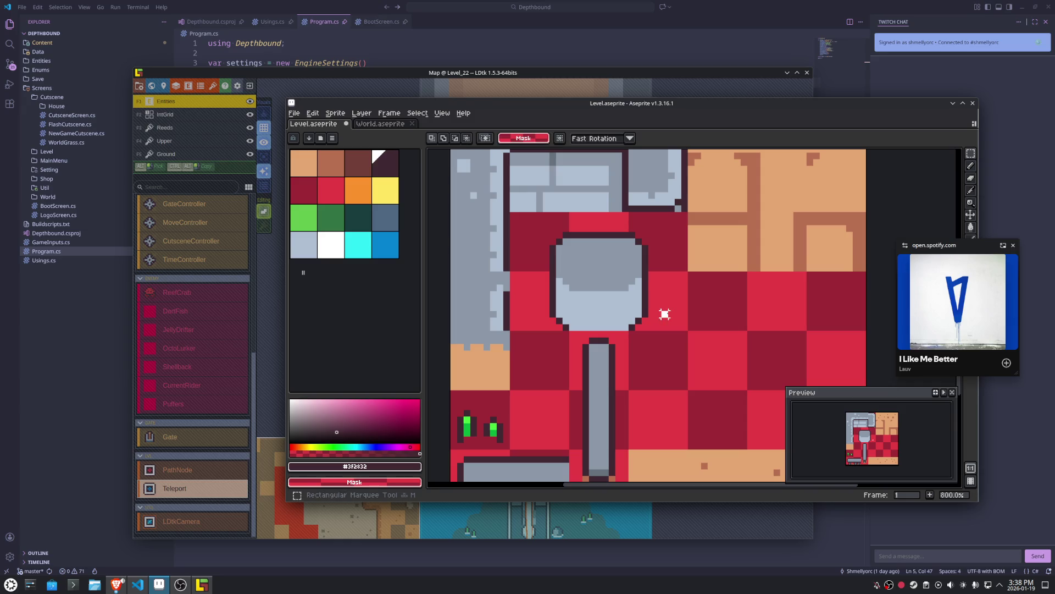
drag(630, 272, 688, 330)
drag(511, 271, 569, 331)
key(g)
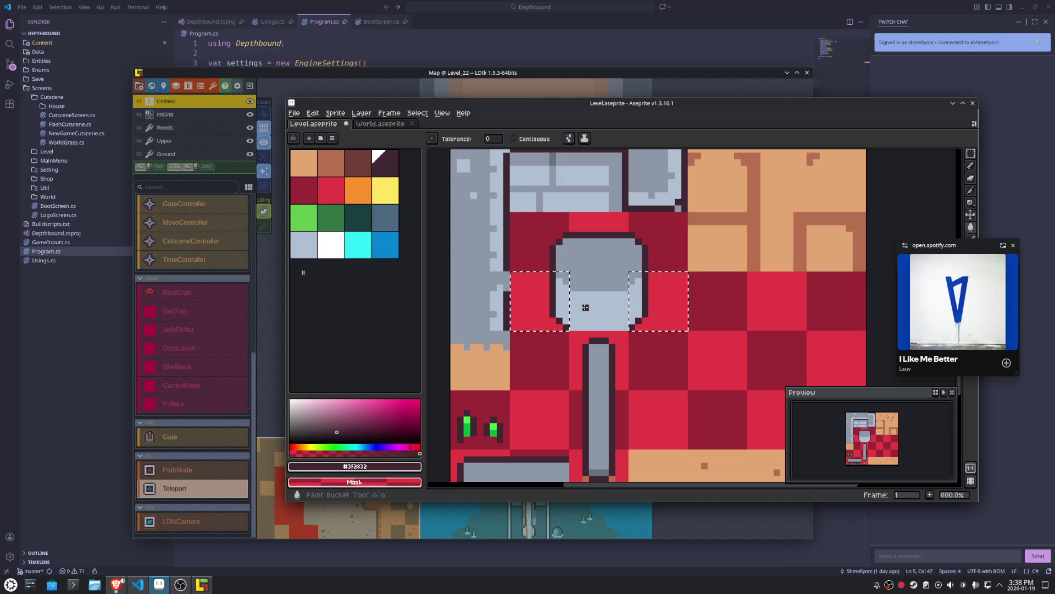
alt+click(585, 306)
click(539, 301)
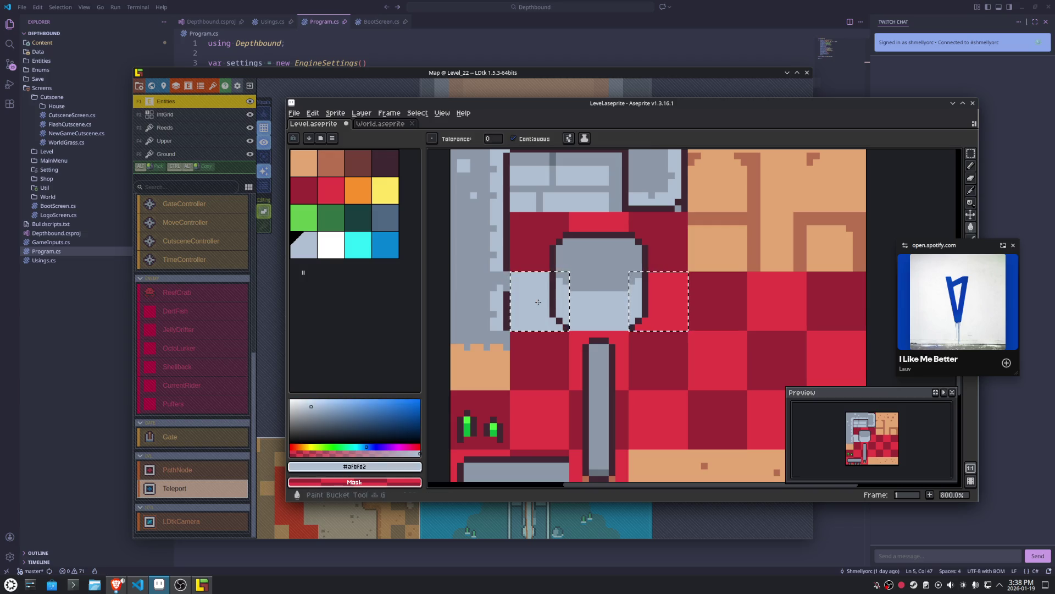
click(659, 308)
key(m)
key(ctrl+d)
key(ctrl+s)
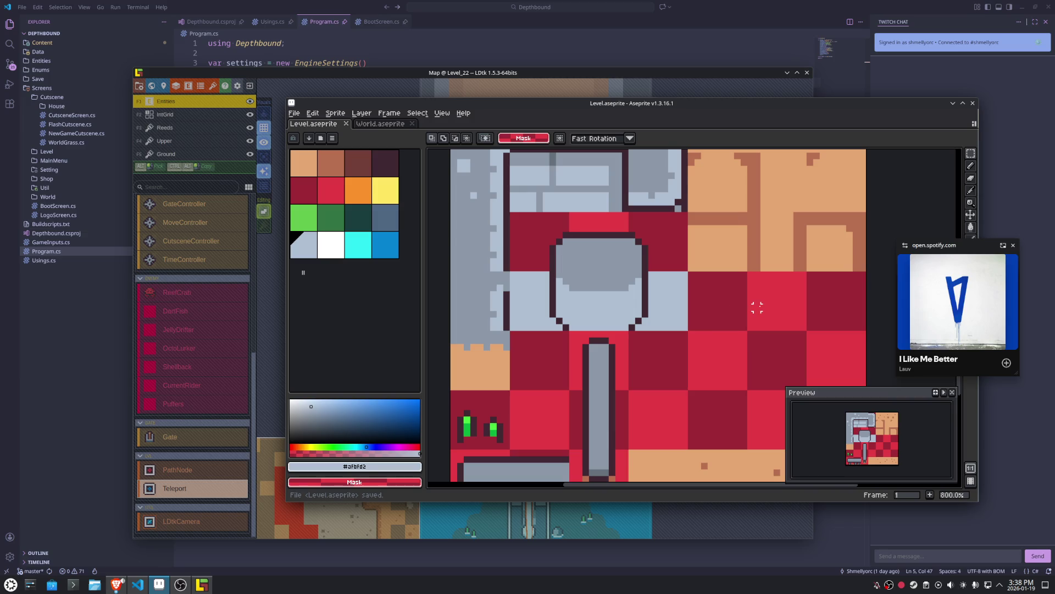
Erase the two tiles right of the door and save the level image.
drag(650, 287, 692, 324)
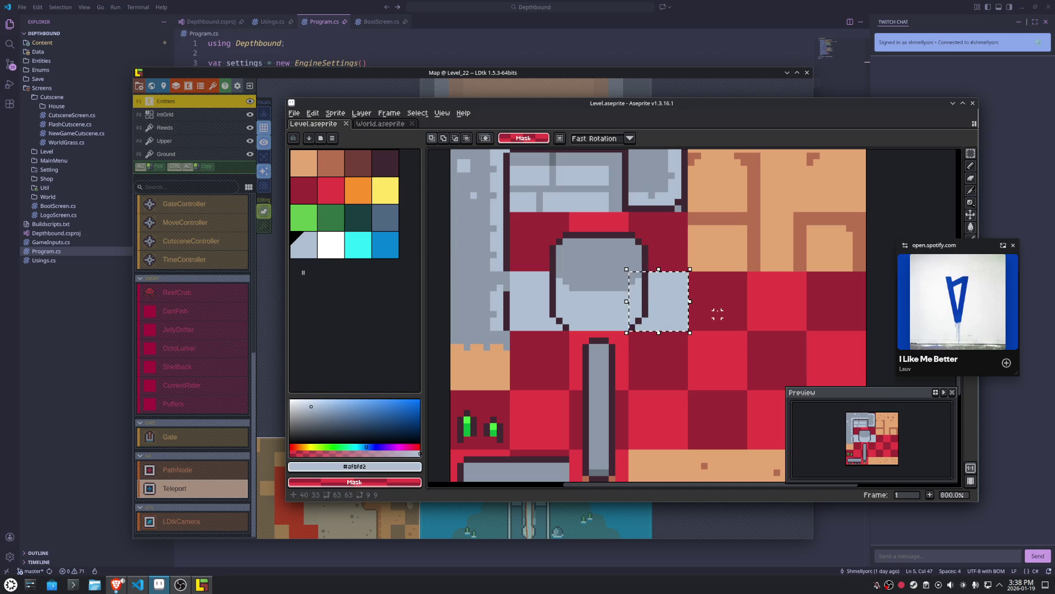
key(ctrl+z)
key(ctrl+z)
key(ctrl+z)
key(ctrl+z)
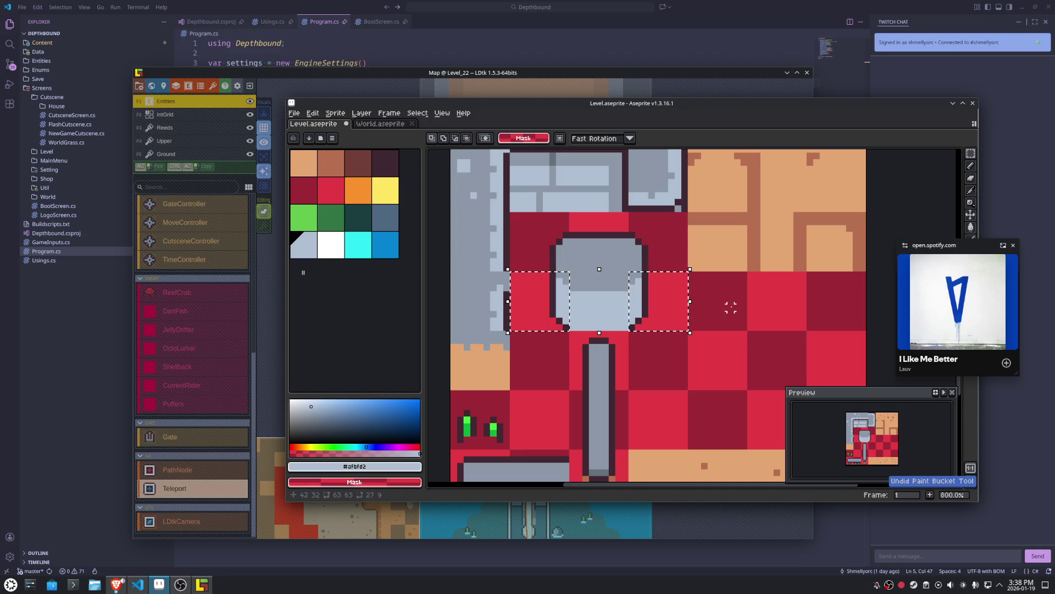
key(ctrl+s)
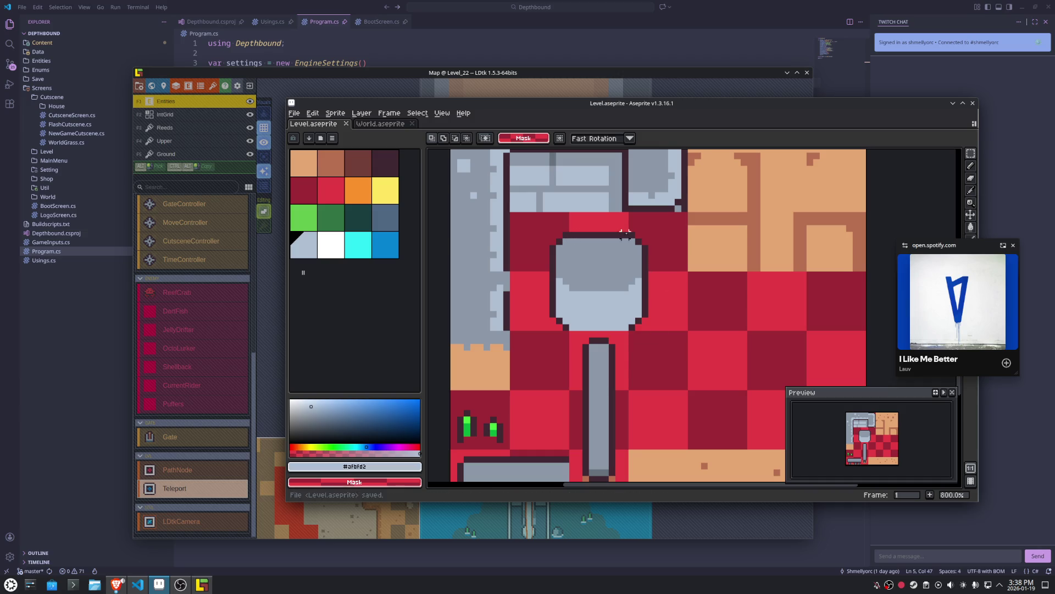
mouse_move(630, 233)
mouse_down()
mouse_move(660, 259)
mouse_move(655, 295)
mouse_up()
key(Delete)
key(ctrl+d)
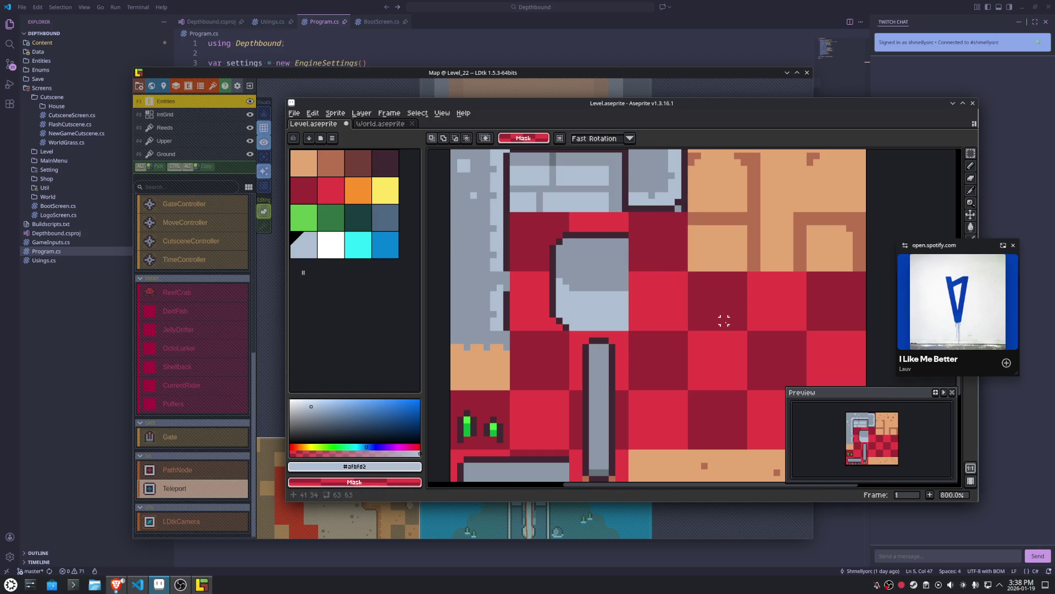
key(ctrl+s)
Re-export the sprite as Level.png.
click(294, 112)
mouse_move(363, 197)
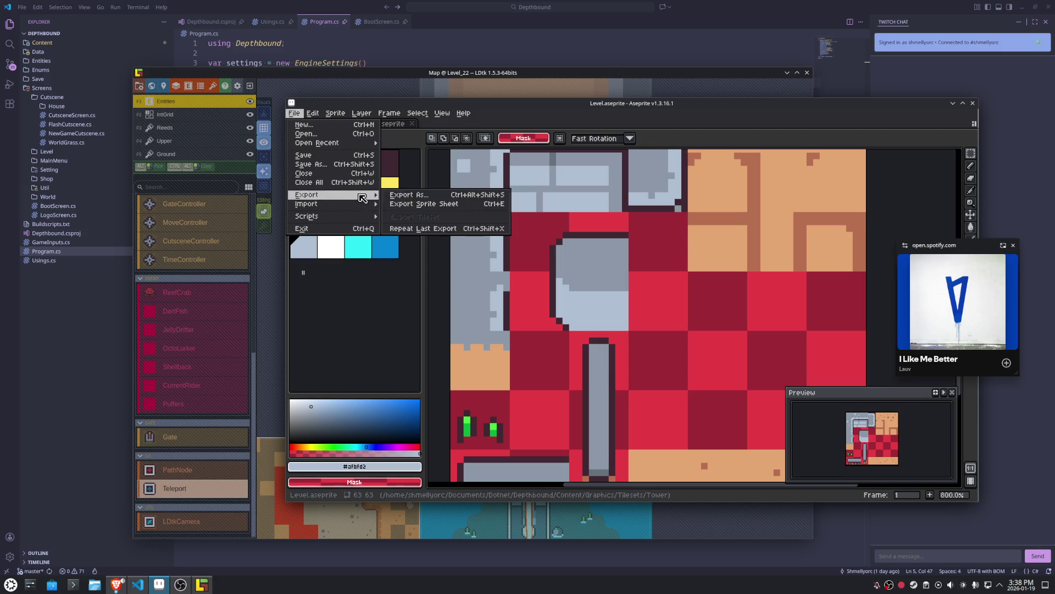
click(408, 195)
click(646, 360)
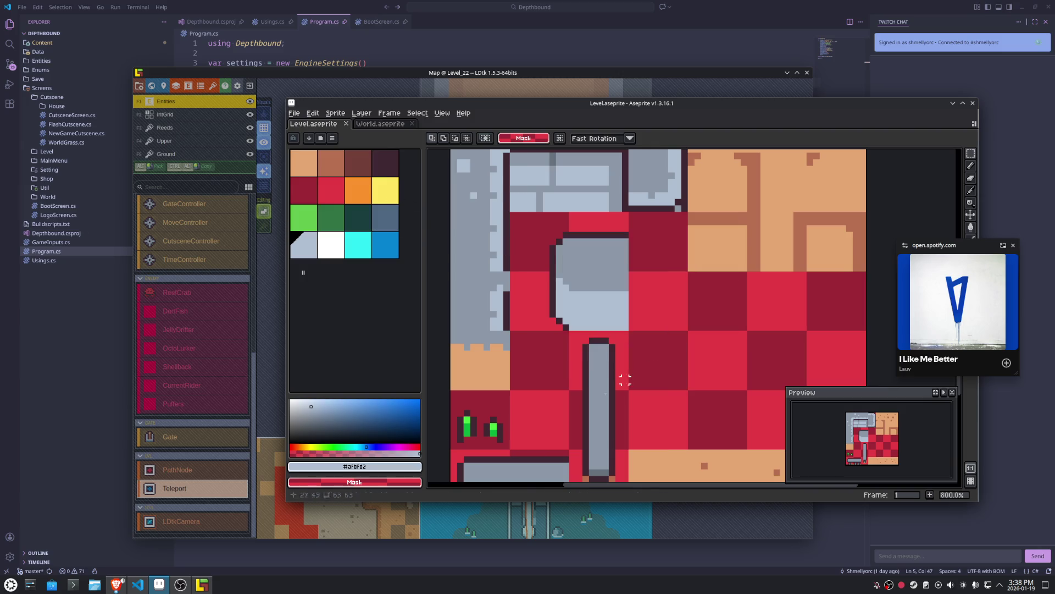
click(202, 584)
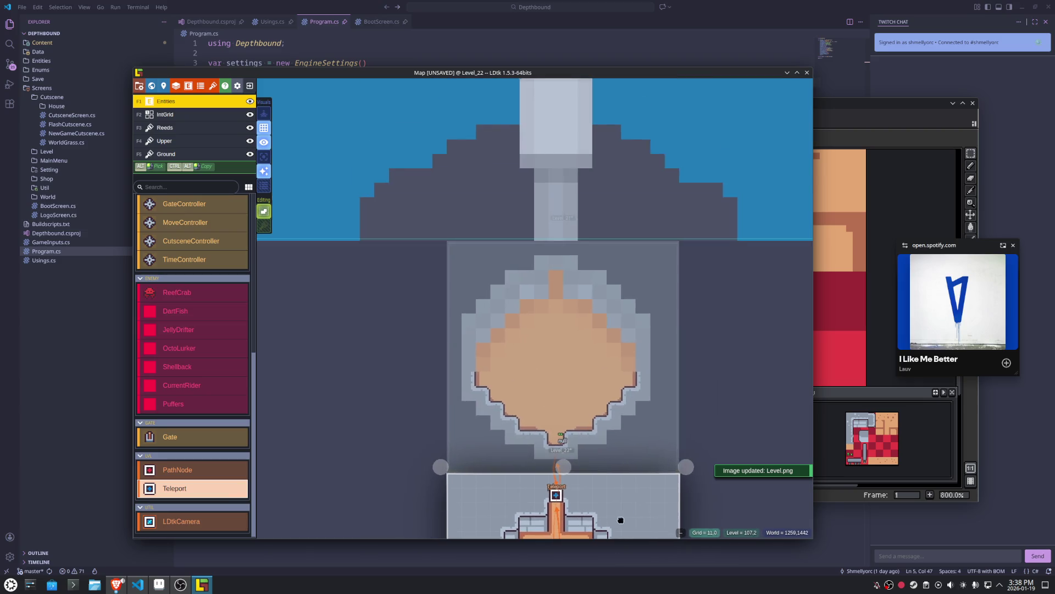
Open Level_23 and select its Ground layer to show the TowerWorld tileset.
click(605, 223)
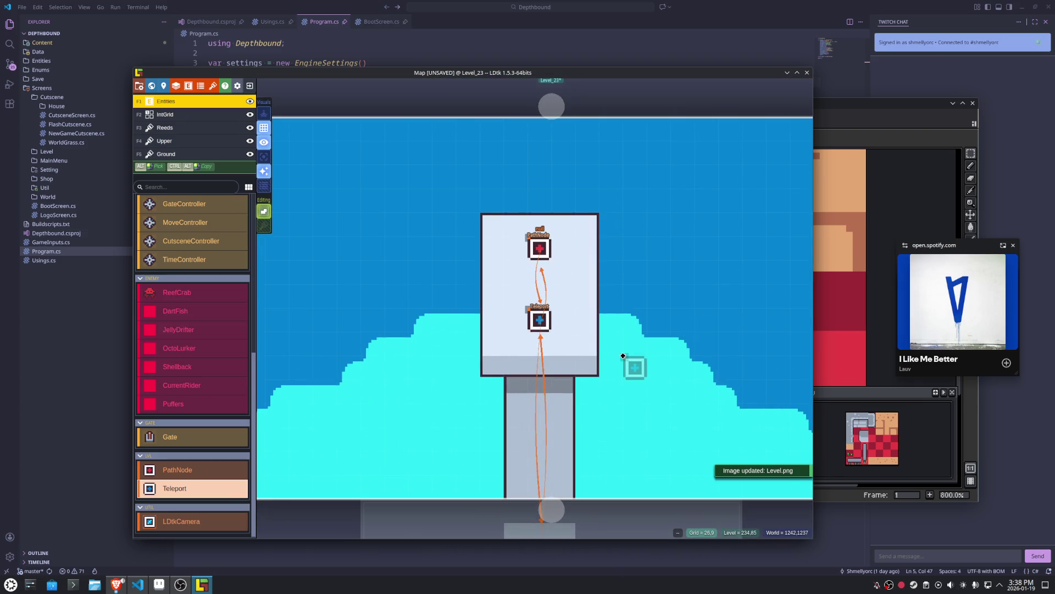
click(166, 154)
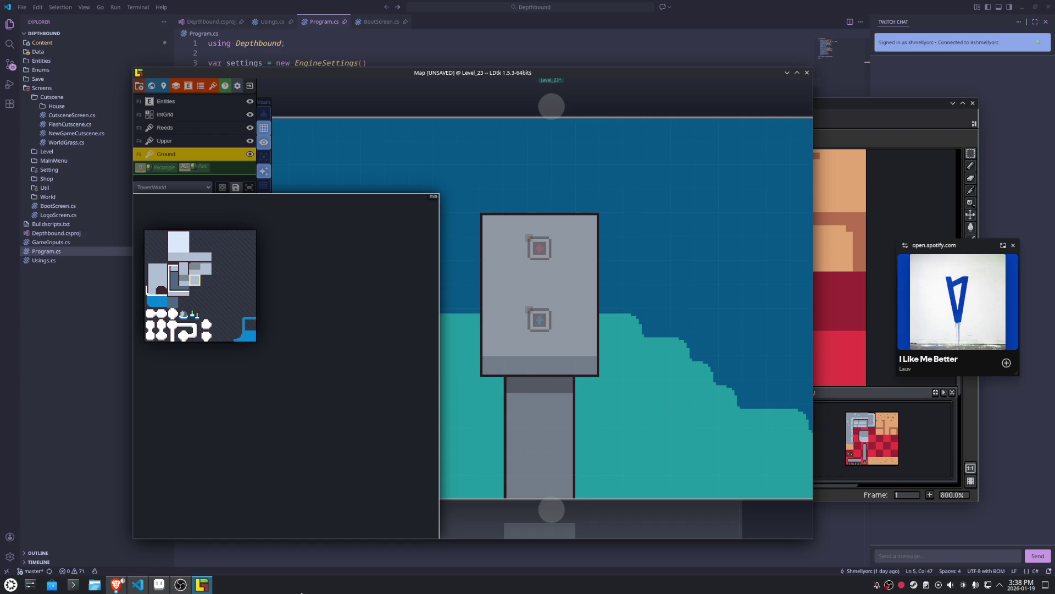
Cut the grey door from the Level image and paste it into empty tiles of the World tileset.
click(159, 584)
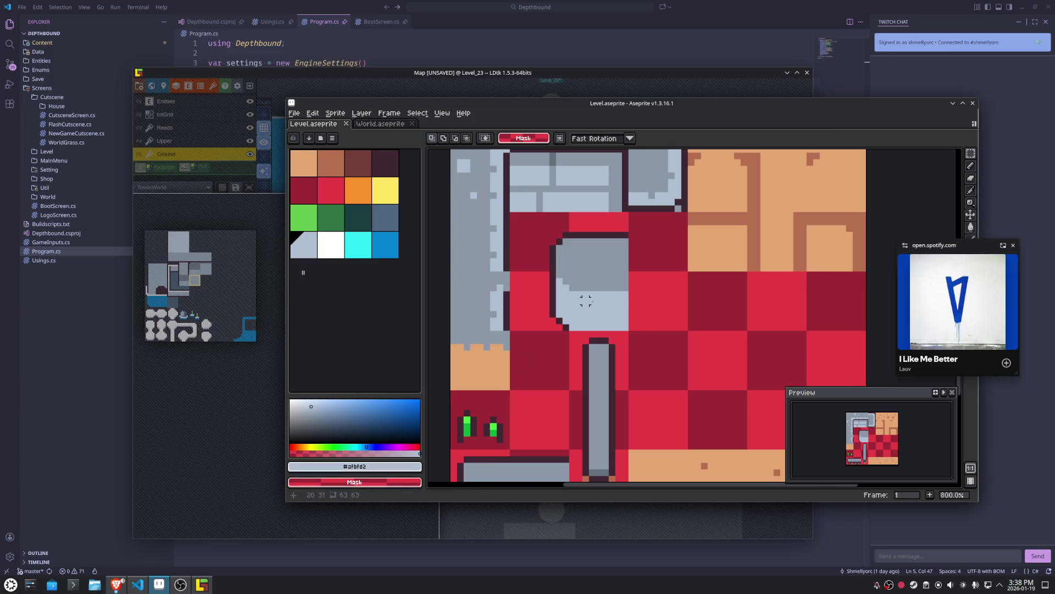
drag(511, 211, 631, 333)
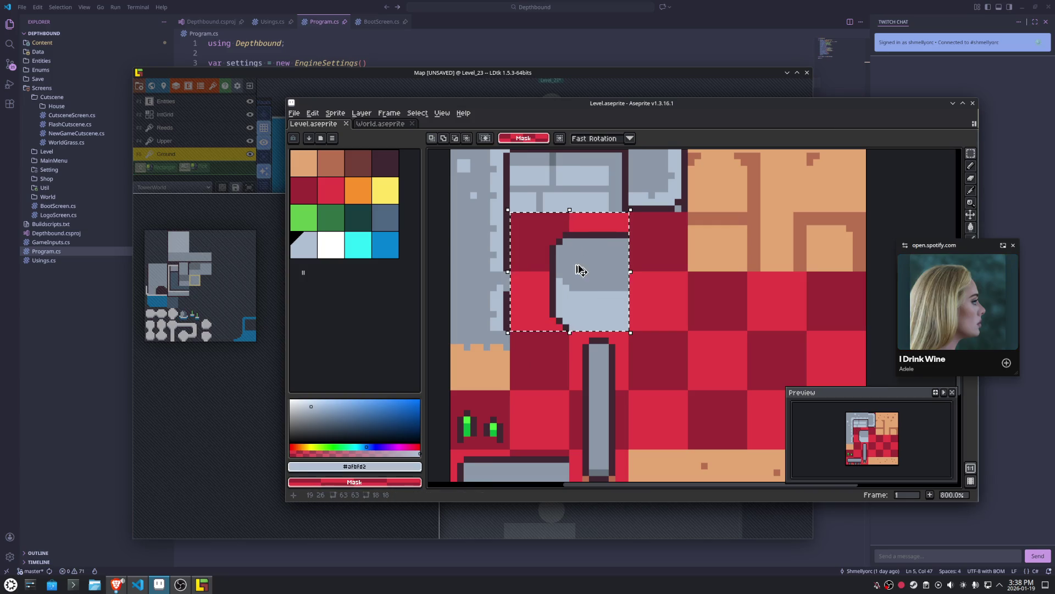
key(Delete)
click(400, 124)
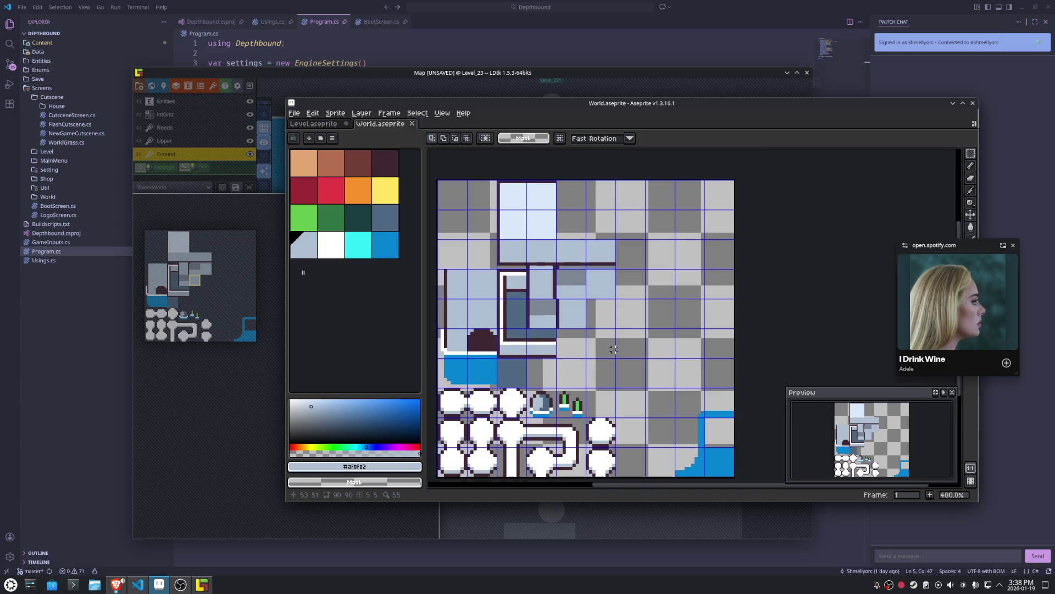
key(ctrl+v)
mouse_move(465, 226)
mouse_down()
mouse_move(588, 306)
mouse_move(592, 354)
mouse_up()
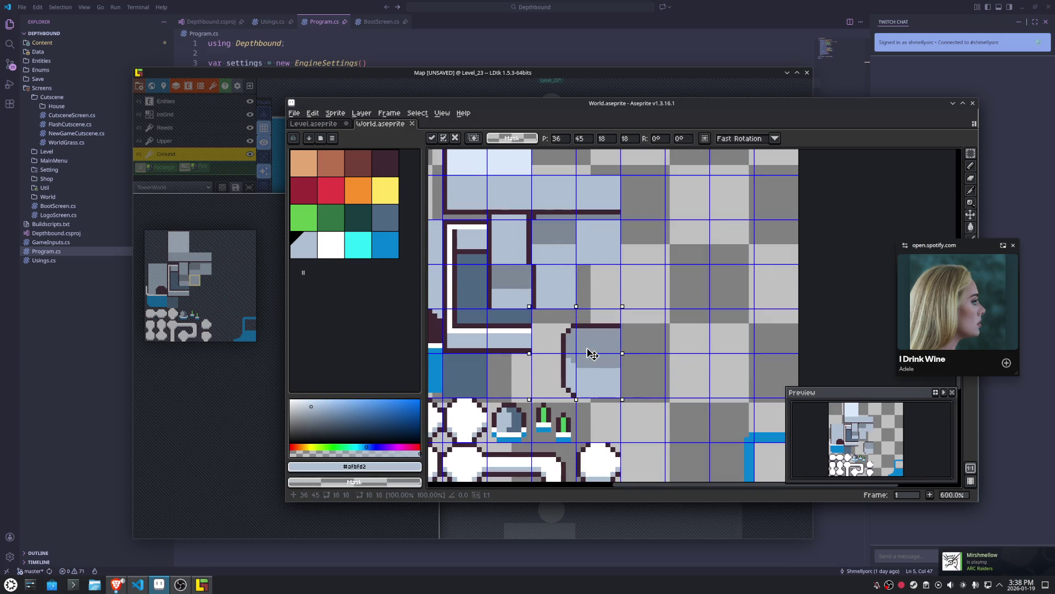
click(657, 326)
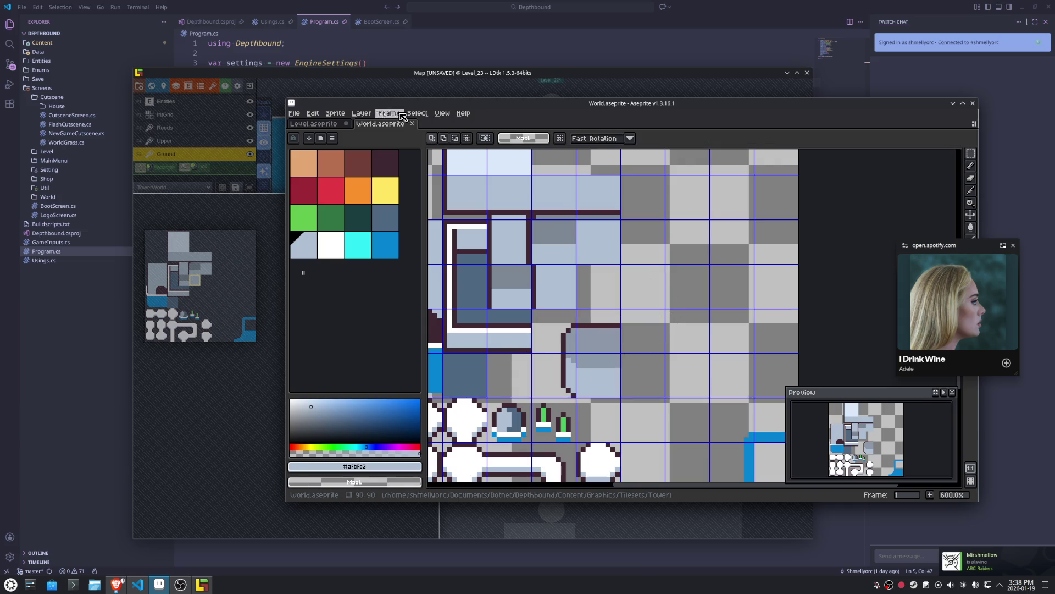
Export the World sprite over World.png.
click(295, 112)
mouse_move(351, 195)
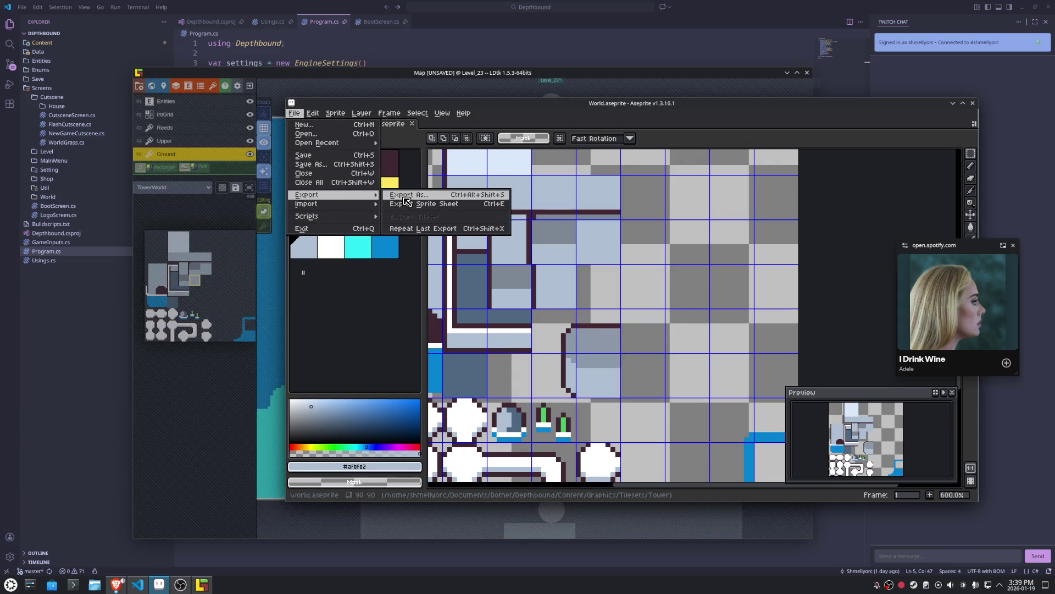
click(405, 197)
click(648, 375)
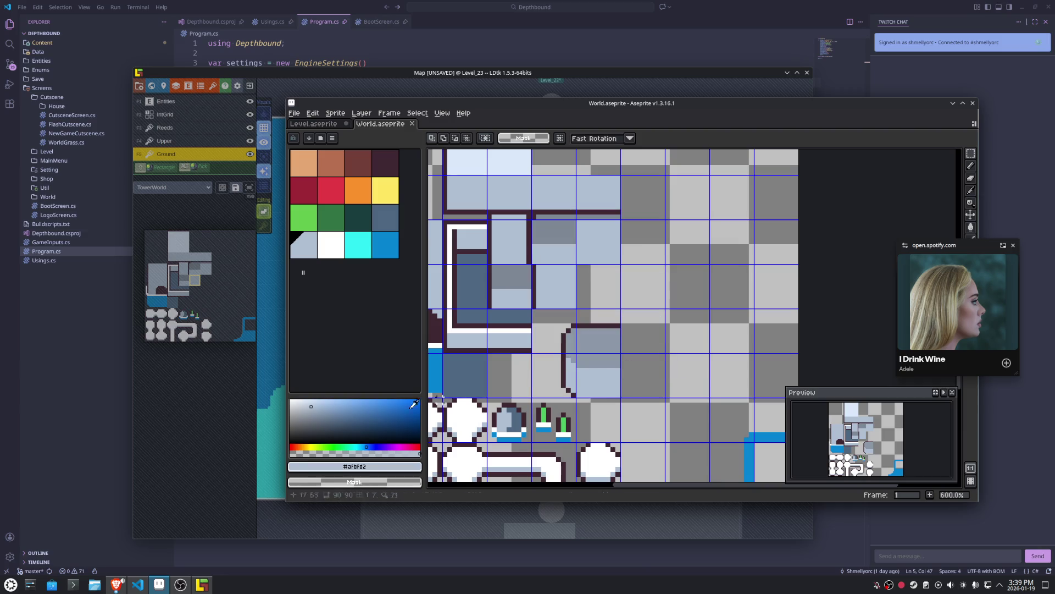
click(205, 422)
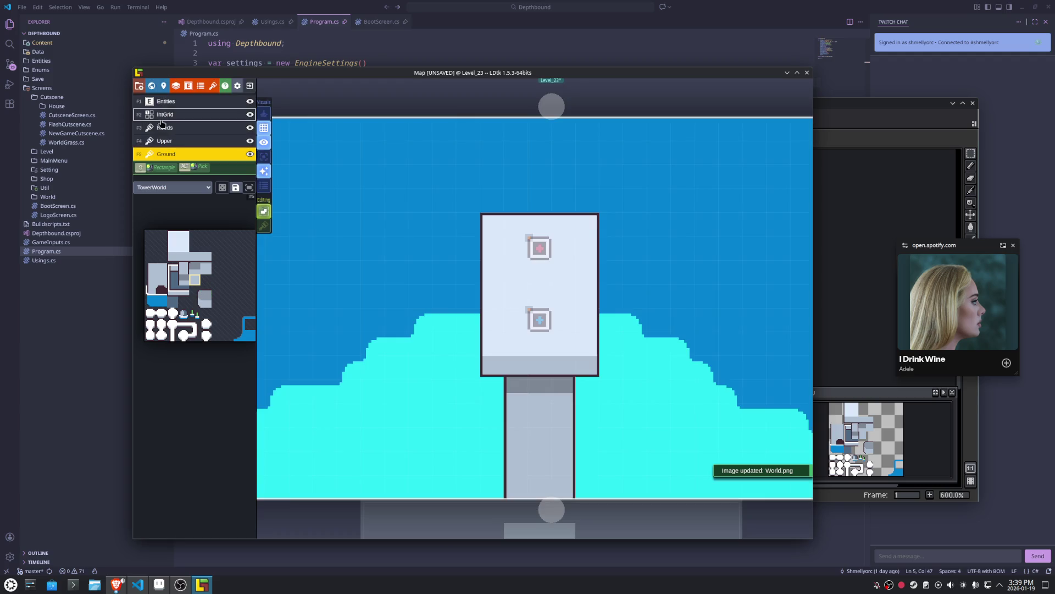
On the Upper layer, pick the 2x2 grey arched door tiles from the TowerWorld tileset.
click(175, 141)
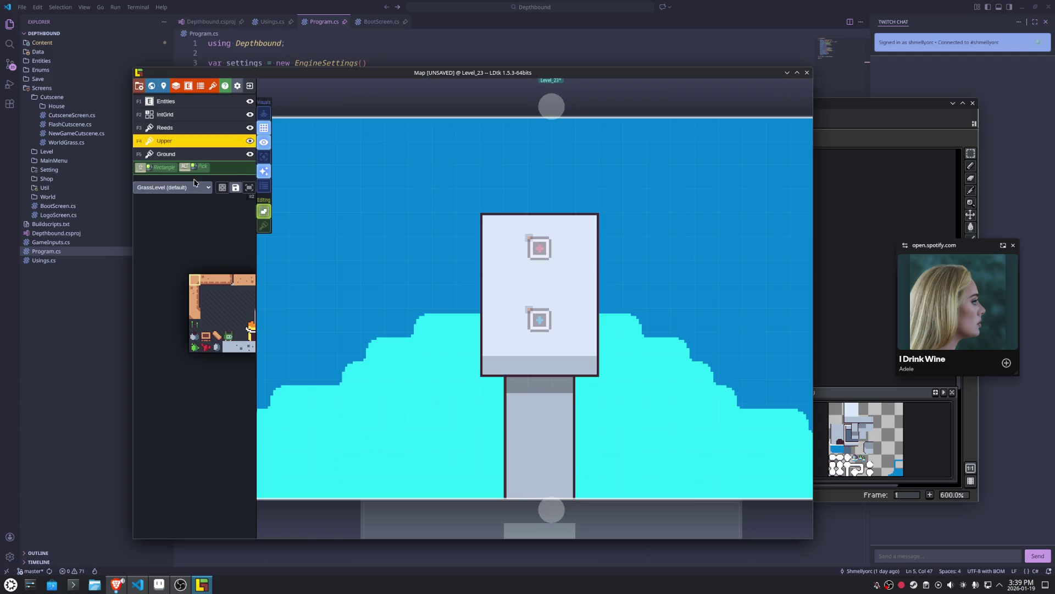
click(172, 187)
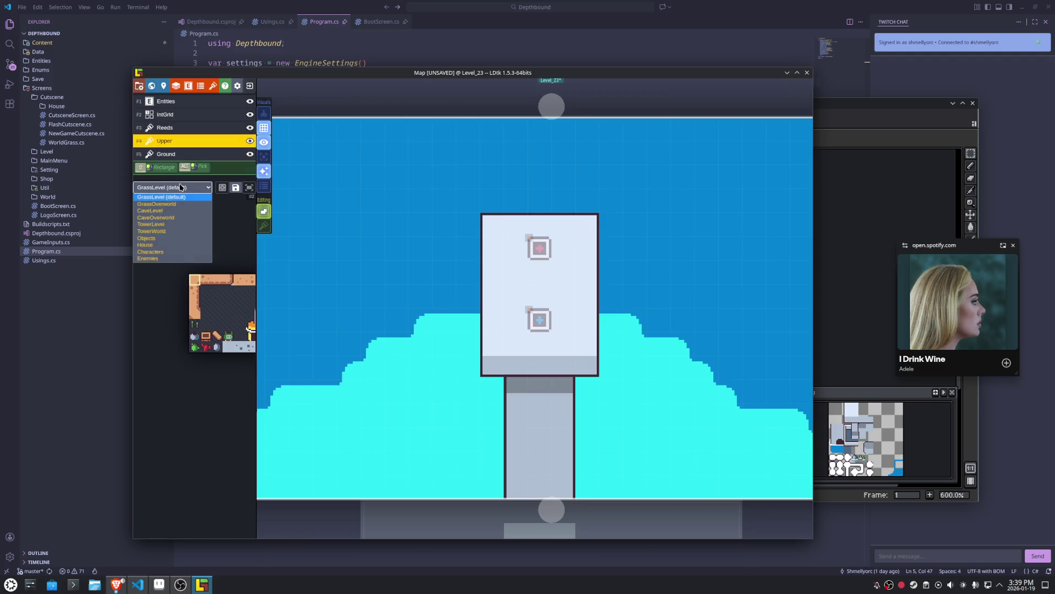
click(181, 231)
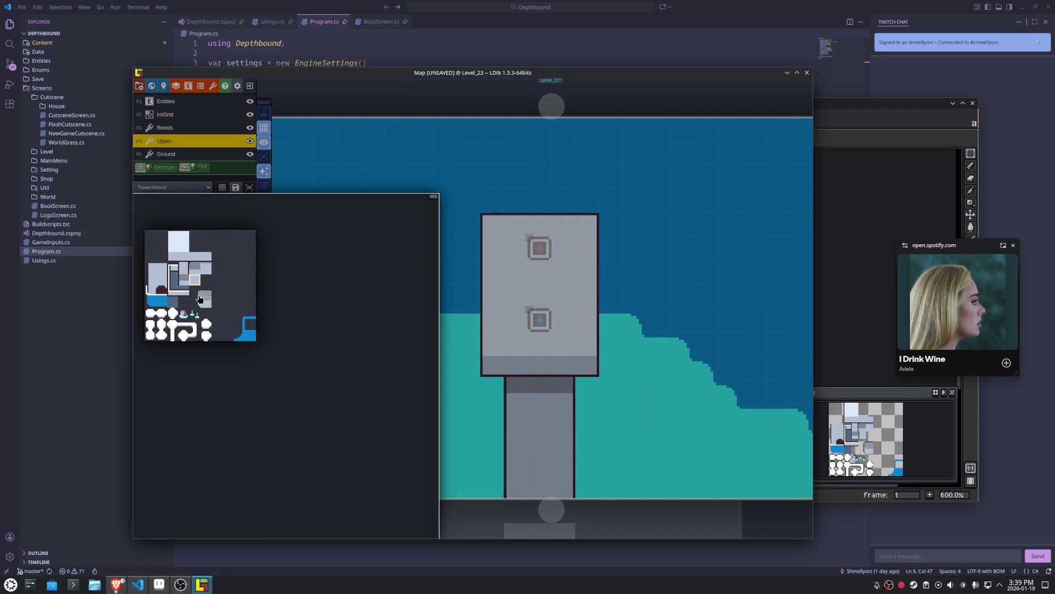
click(213, 309)
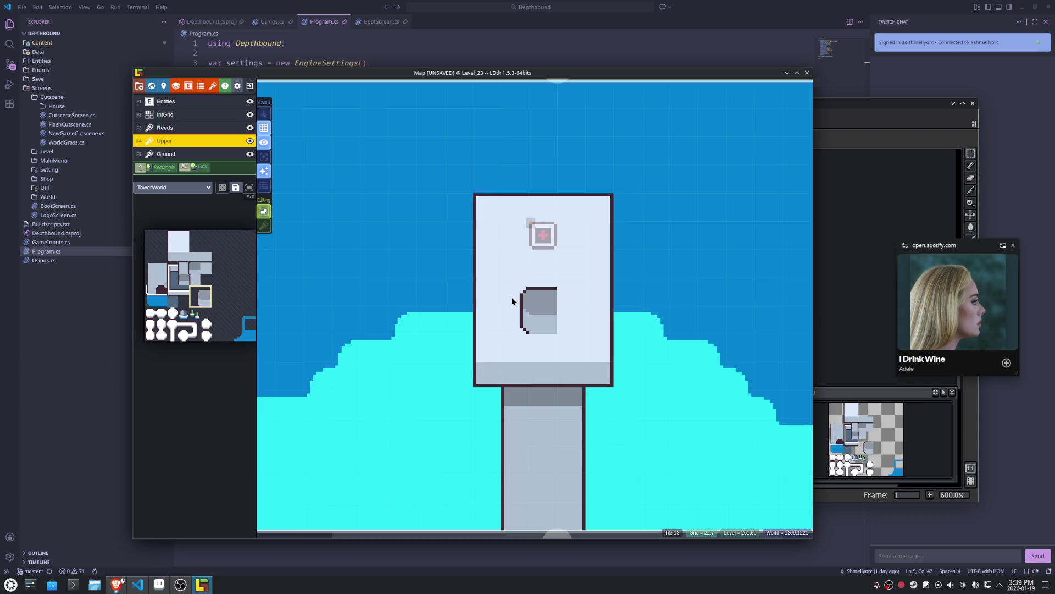
Paint the door's side tile mirrored horizontally beside the door.
key(space)
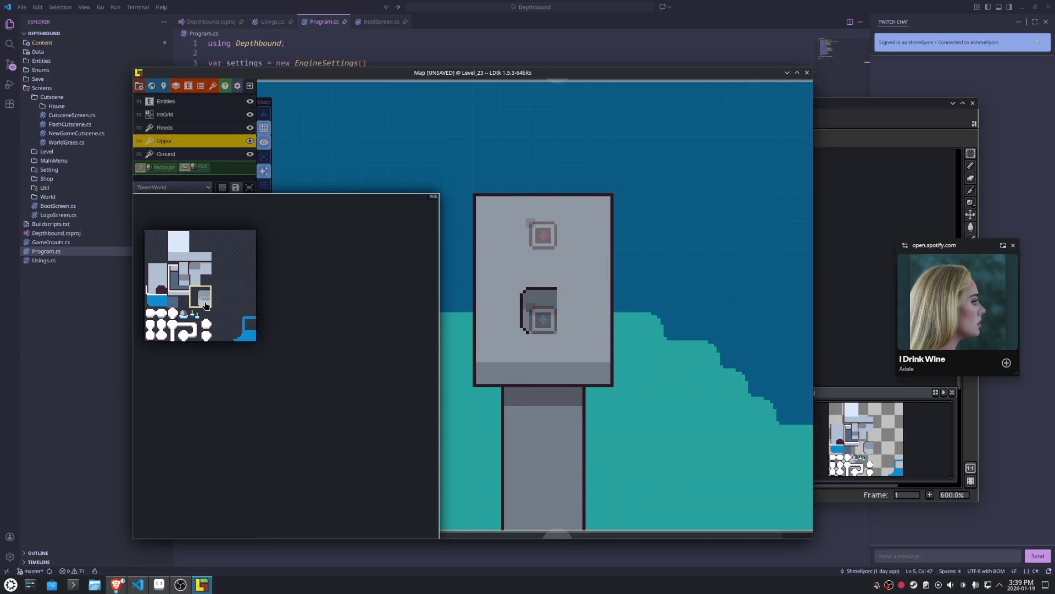
click(206, 306)
key(x)
click(563, 310)
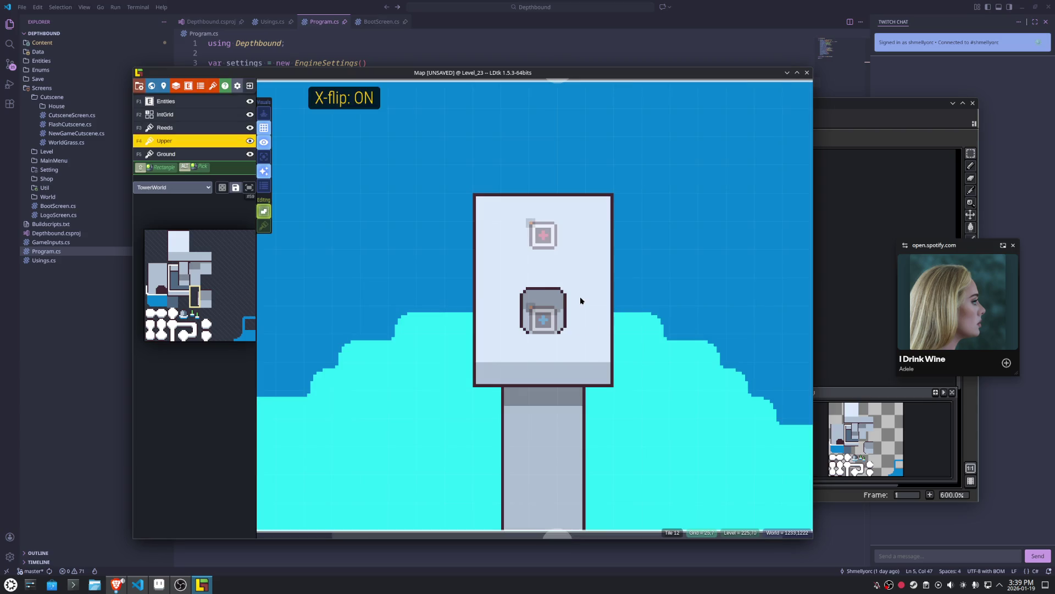
Shift the tower-top tiles up one row and erase a tile from the cyan strip.
key(ctrl+z)
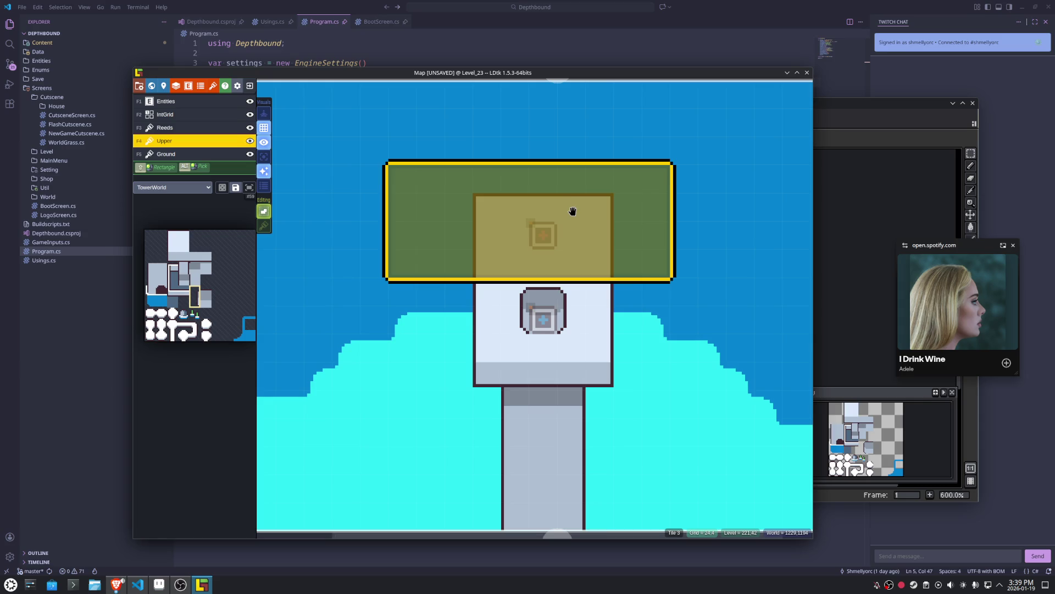
drag(572, 213, 567, 183)
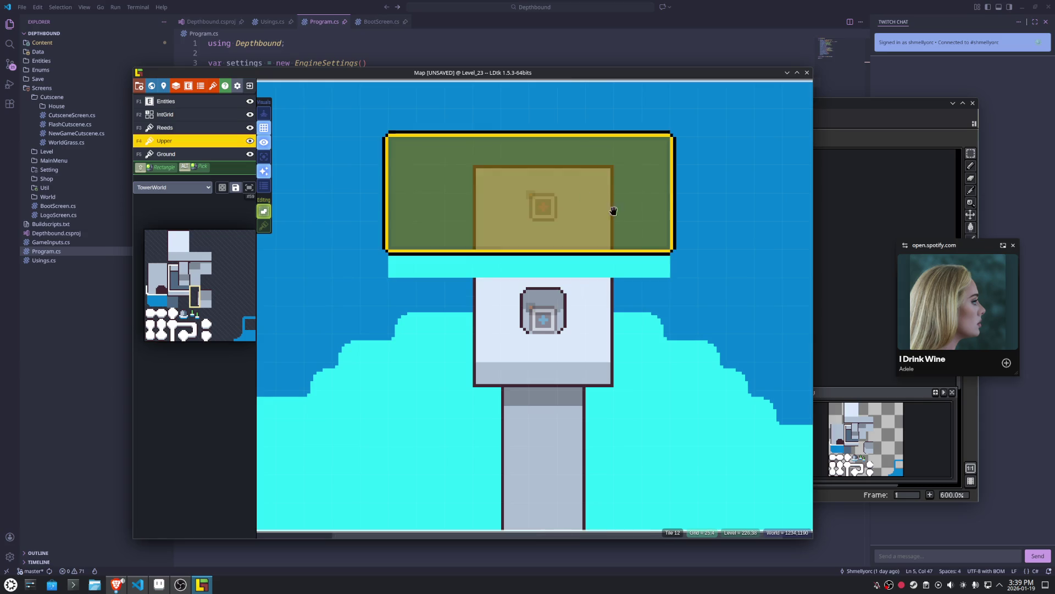
key(Escape)
right_click(599, 264)
alt+click(598, 276)
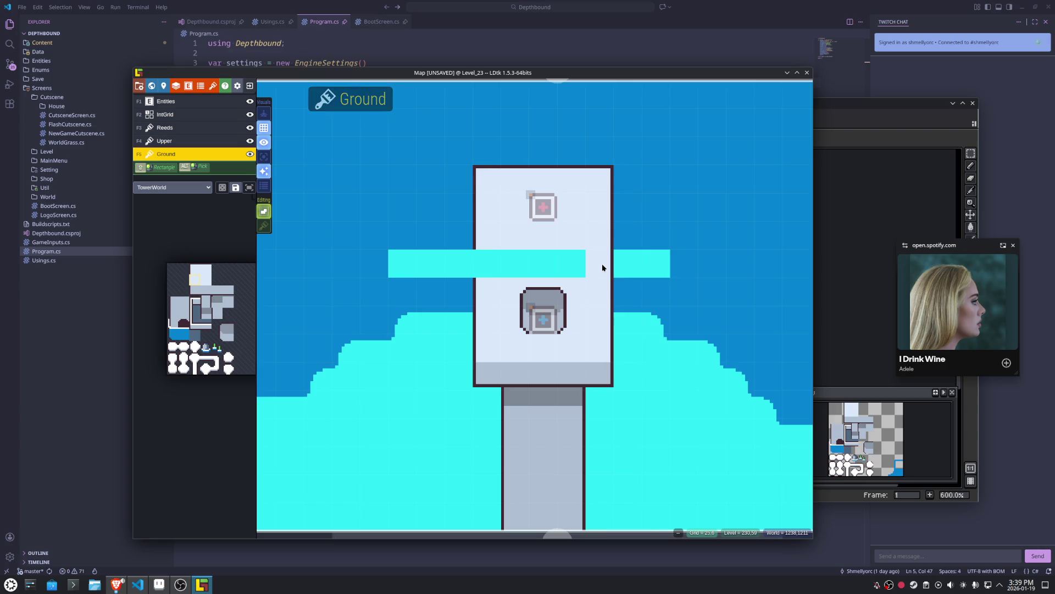
With mirroring off, erase the Ground tiles along the cyan strip across the tower and save.
key(x)
mouse_move(502, 264)
mouse_down()
mouse_move(455, 274)
mouse_move(388, 268)
mouse_move(648, 266)
mouse_up()
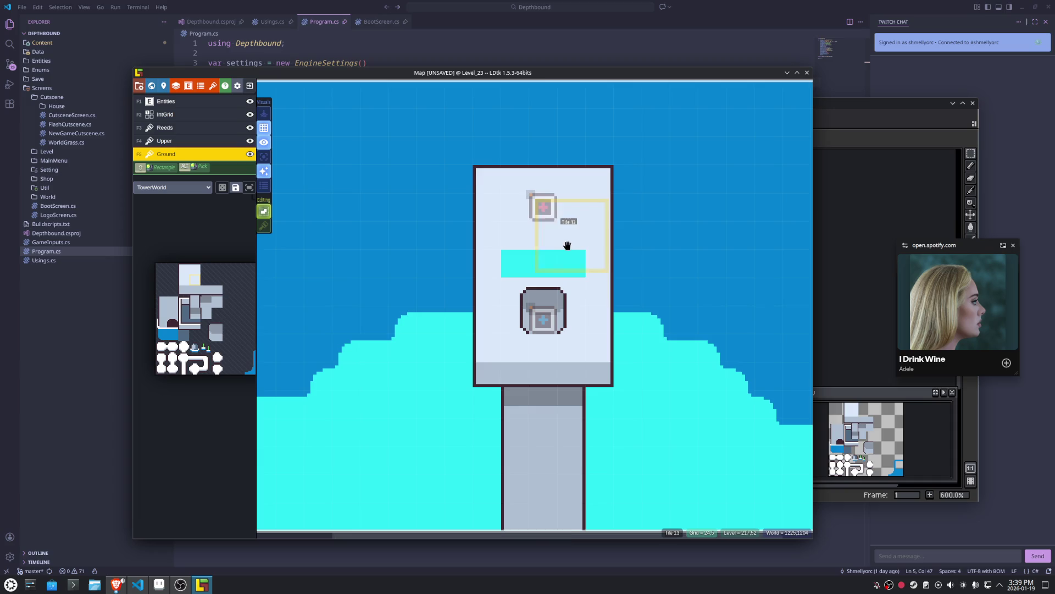
drag(567, 245, 513, 259)
click(543, 316)
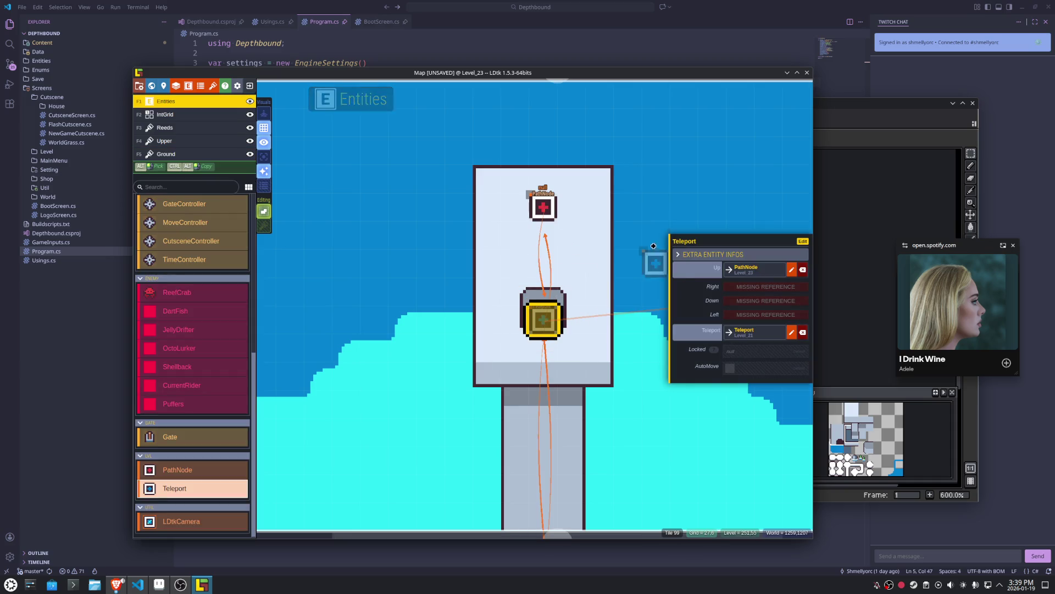
key(Escape)
key(ctrl+s)
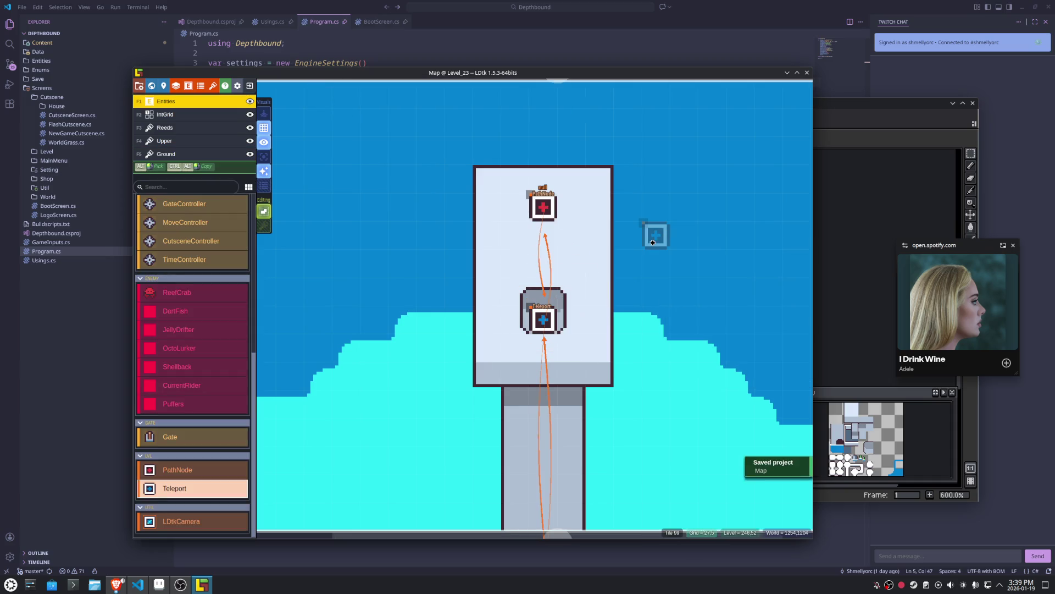
scroll(637, 242, down, 3)
scroll(621, 240, up, 2)
scroll(611, 266, up, 2)
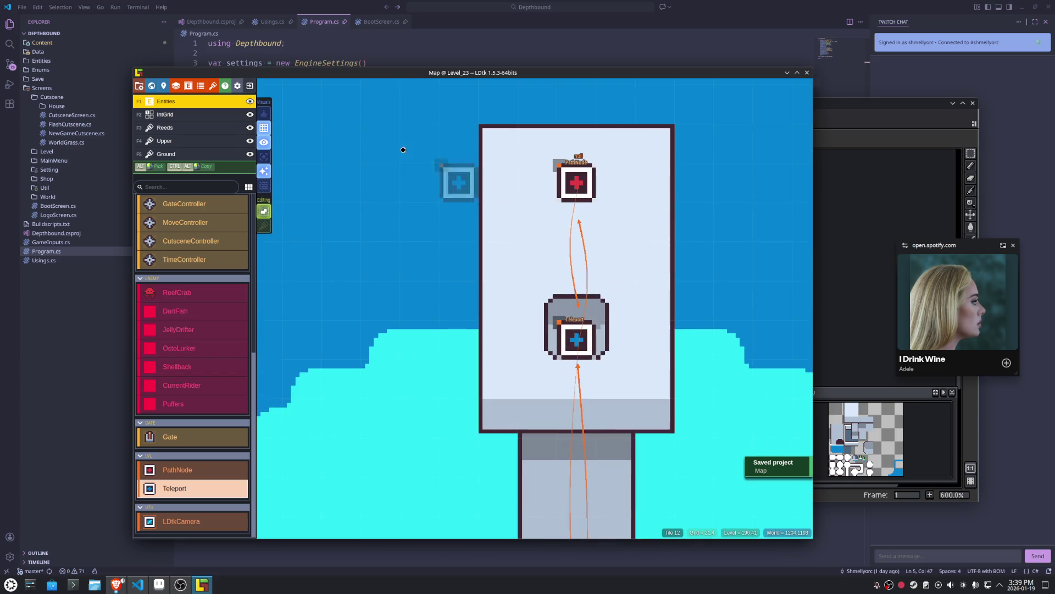
click(264, 160)
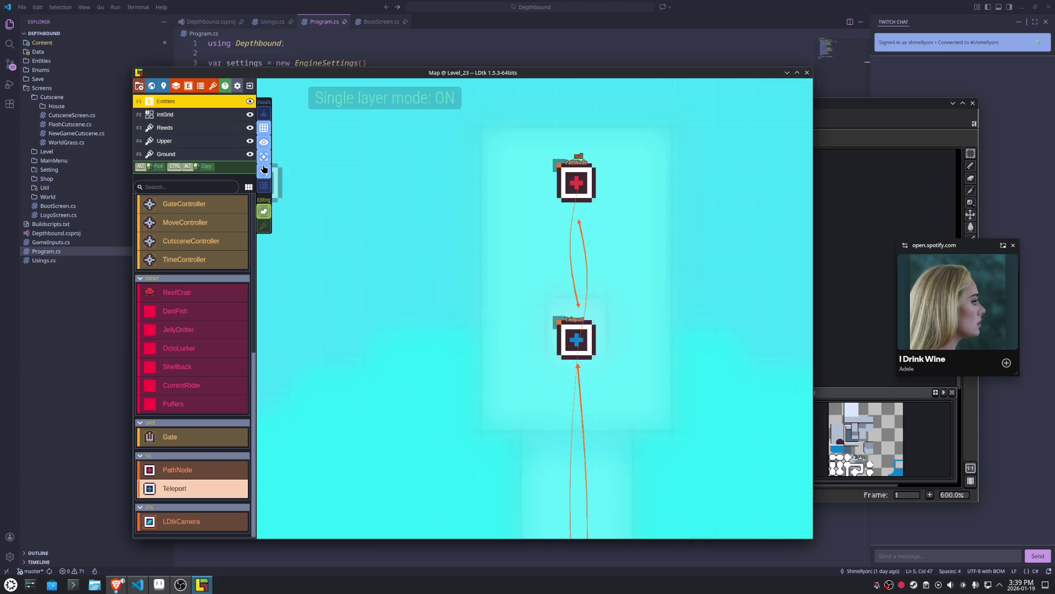
click(182, 141)
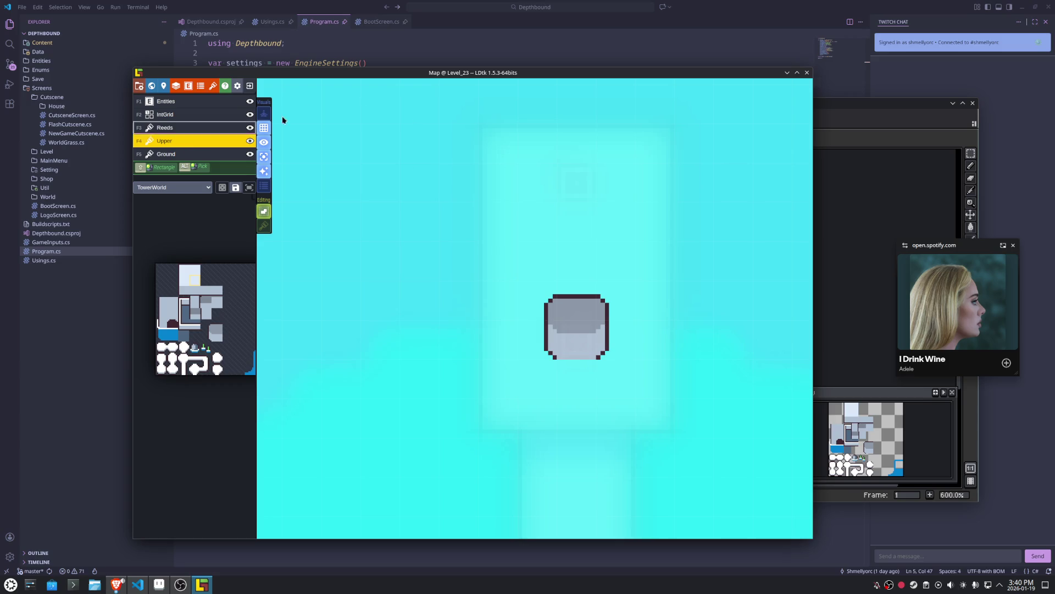
key(ctrl+s)
scroll(467, 289, down, 4)
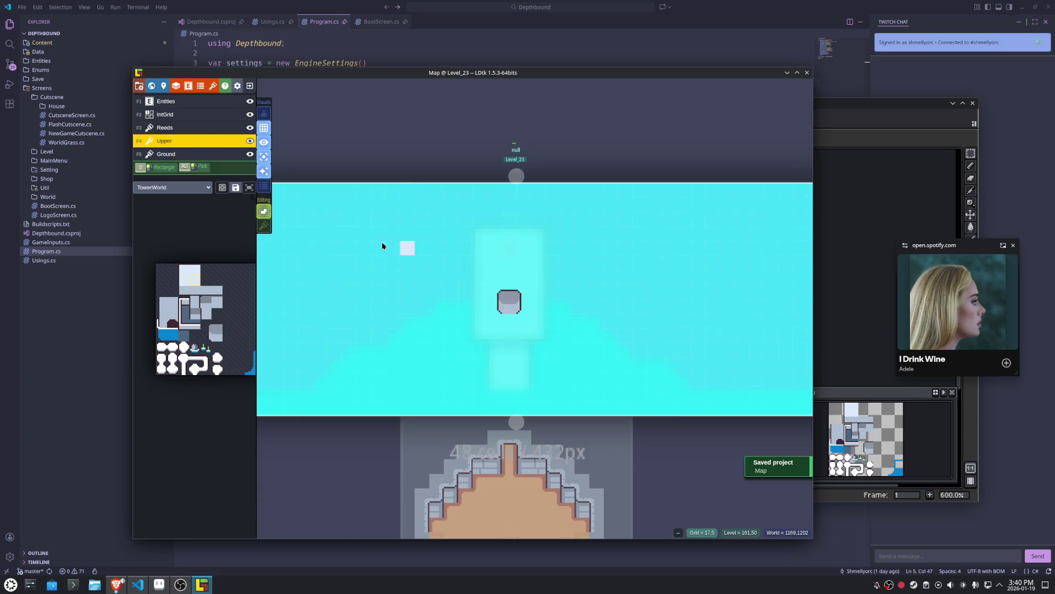
click(184, 155)
click(185, 144)
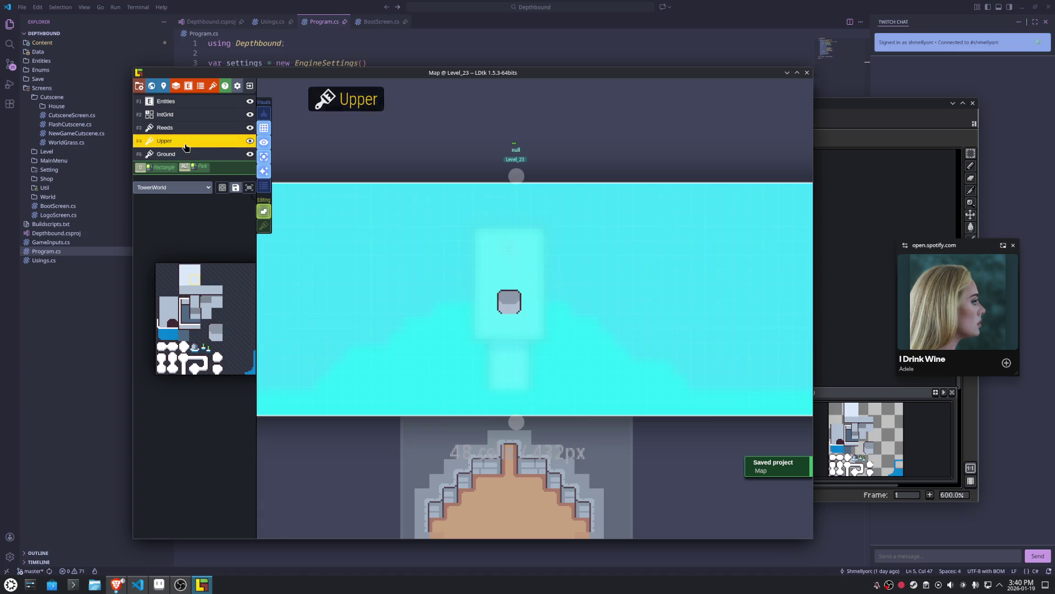
click(266, 157)
key(ctrl+s)
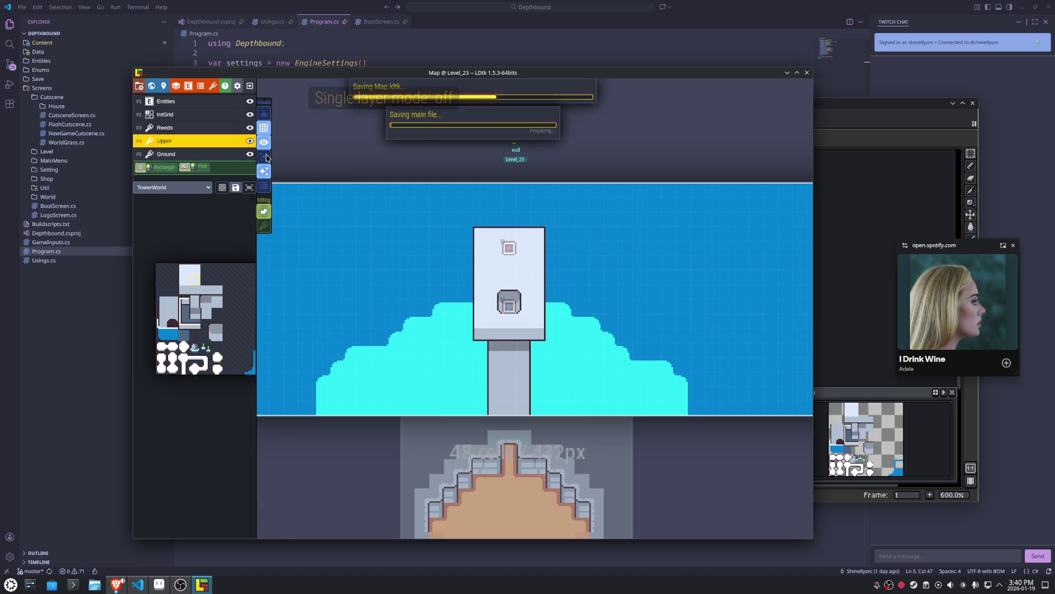
In the level below, move the central path node down and add nodes at left, upper left and top centre.
click(559, 487)
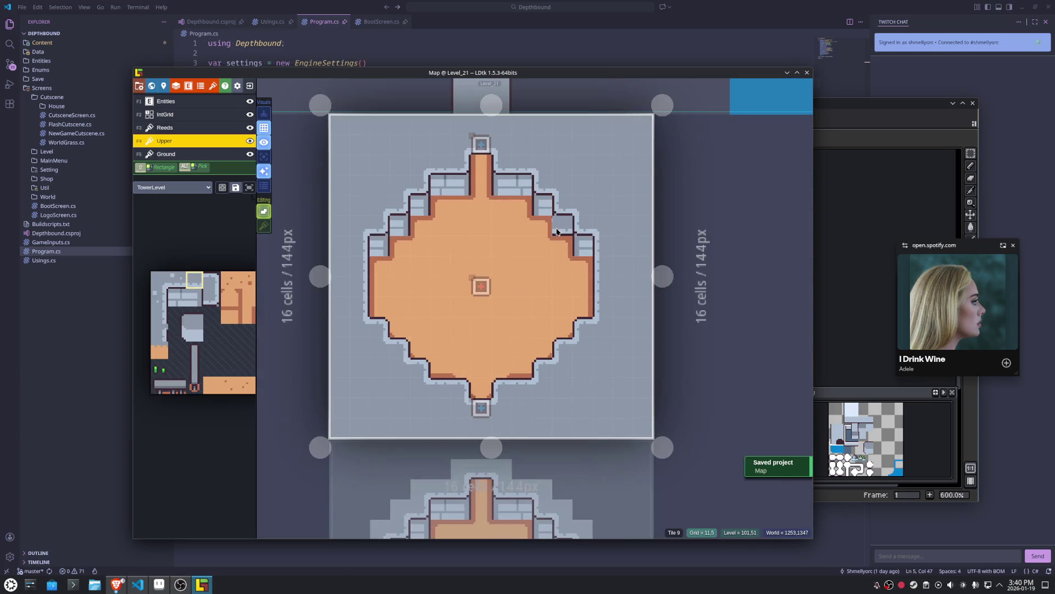
click(482, 282)
drag(484, 282, 484, 324)
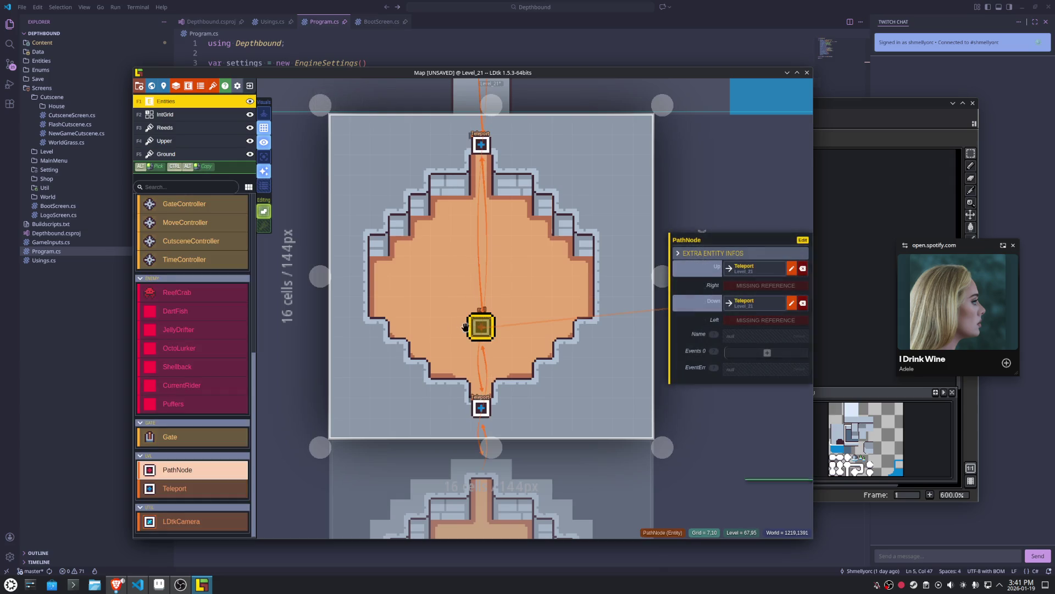
click(419, 326)
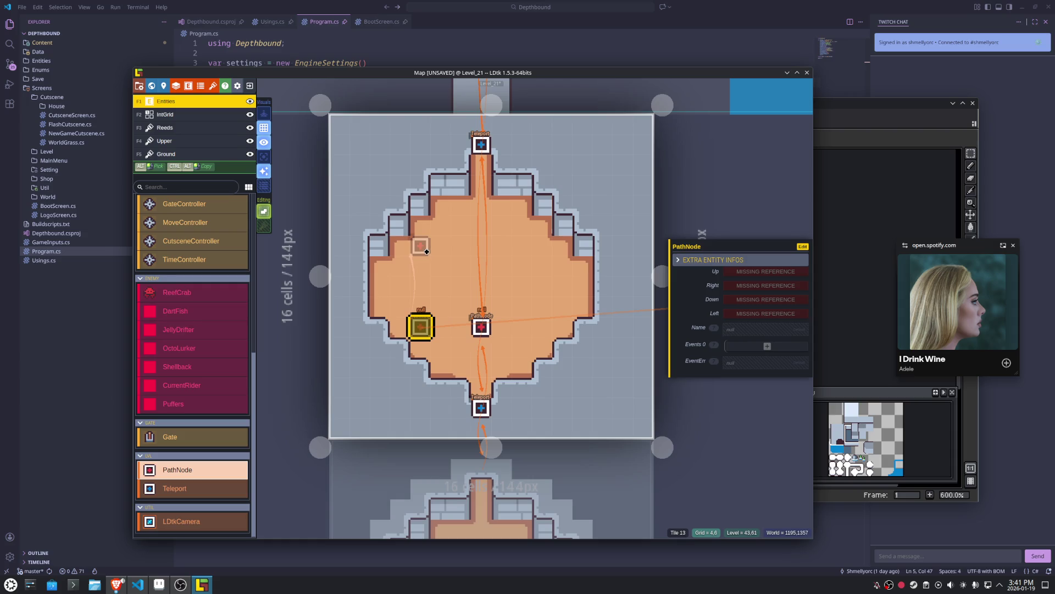
key(Escape)
click(427, 251)
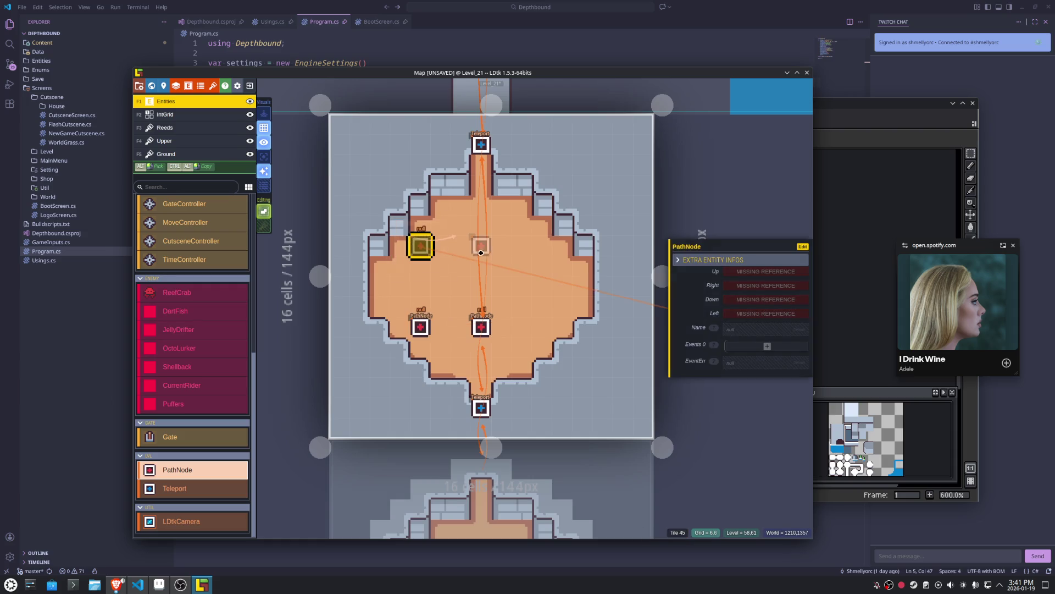
click(489, 253)
Clear the lower centre node's Up link and link its Left to the left path node.
click(482, 327)
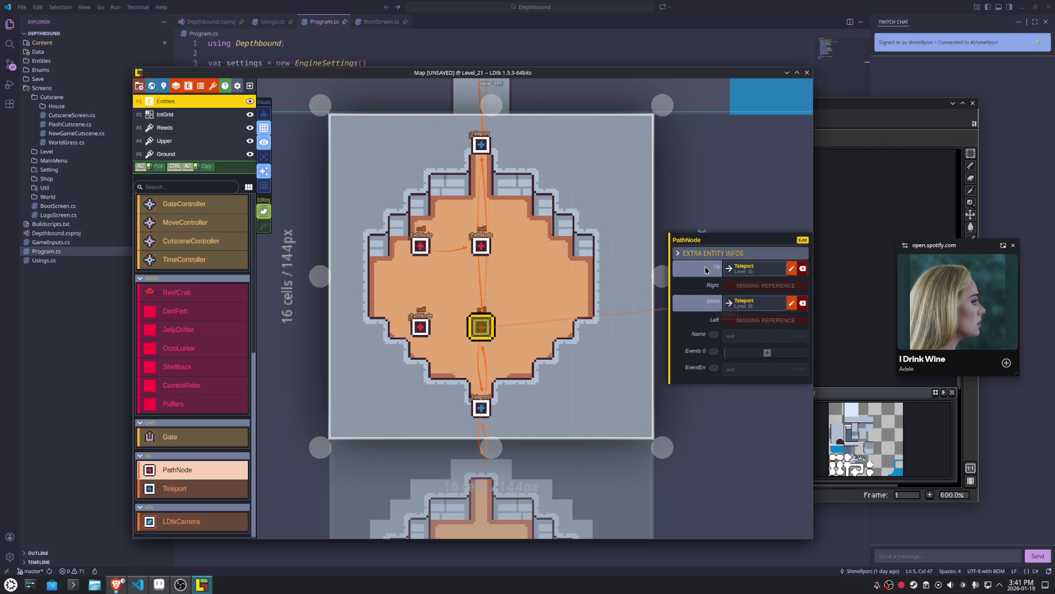
click(803, 268)
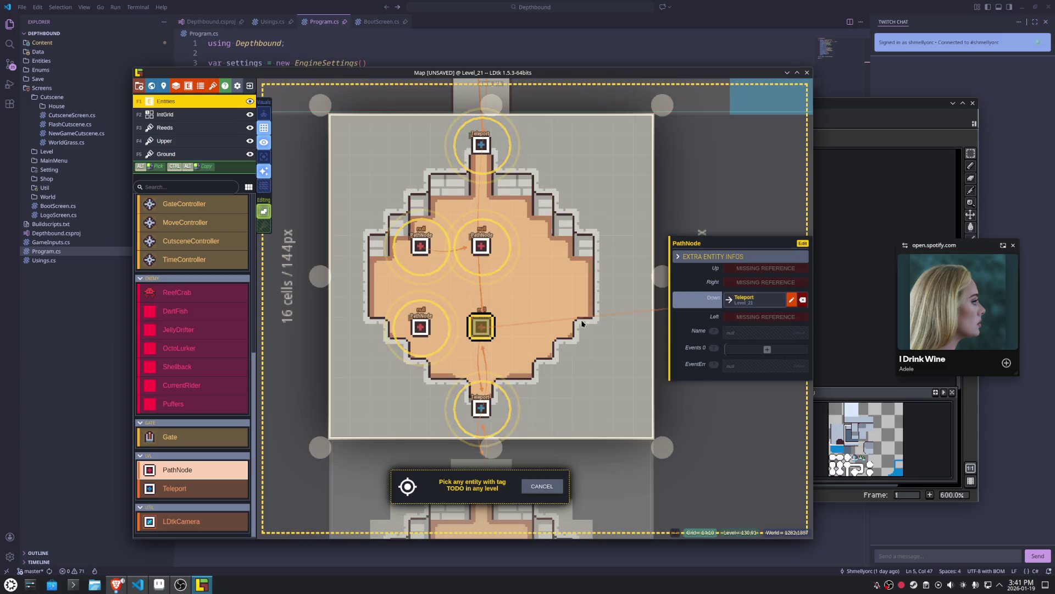
click(792, 300)
click(419, 325)
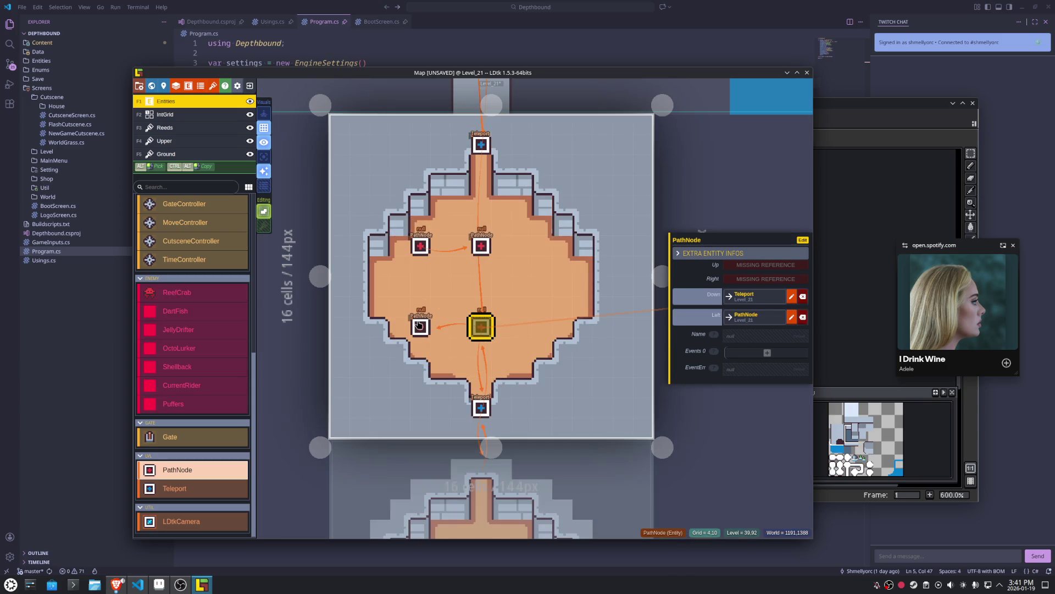
Link the left path node right to the top-middle path node, replacing its Up link.
click(419, 326)
click(765, 271)
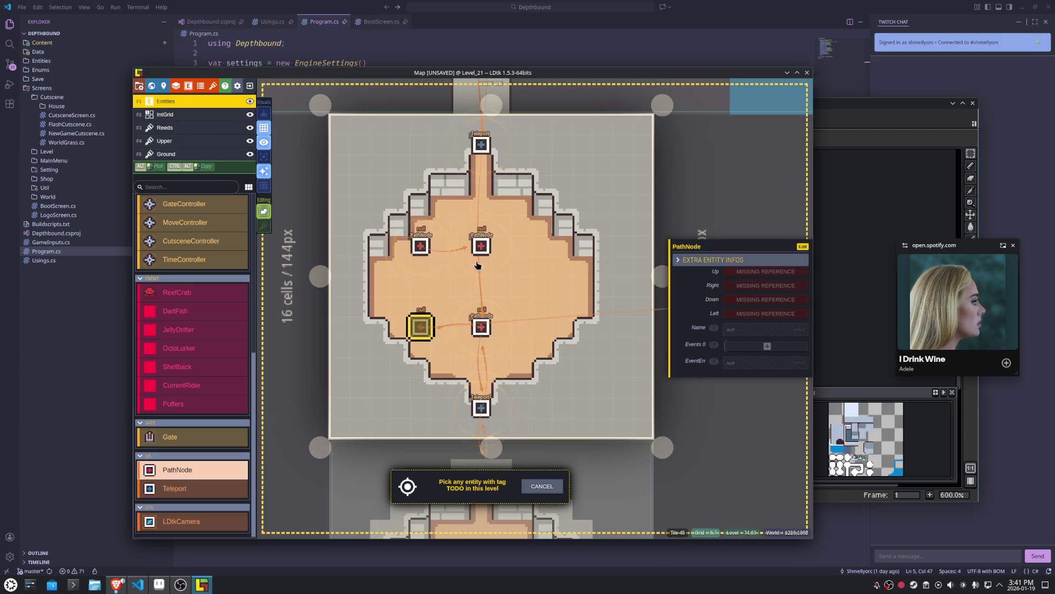
click(421, 247)
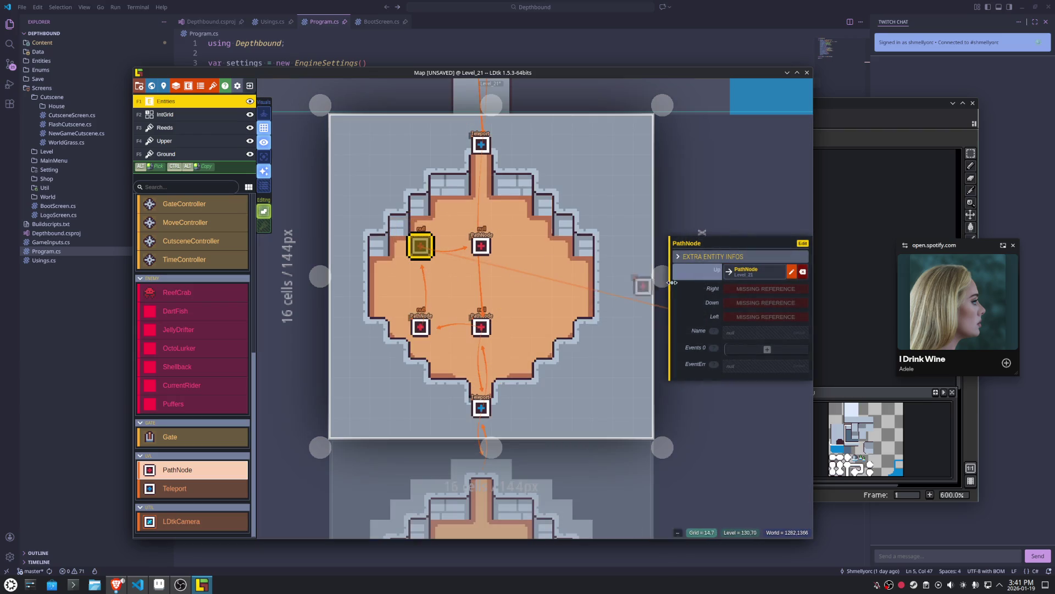
click(803, 271)
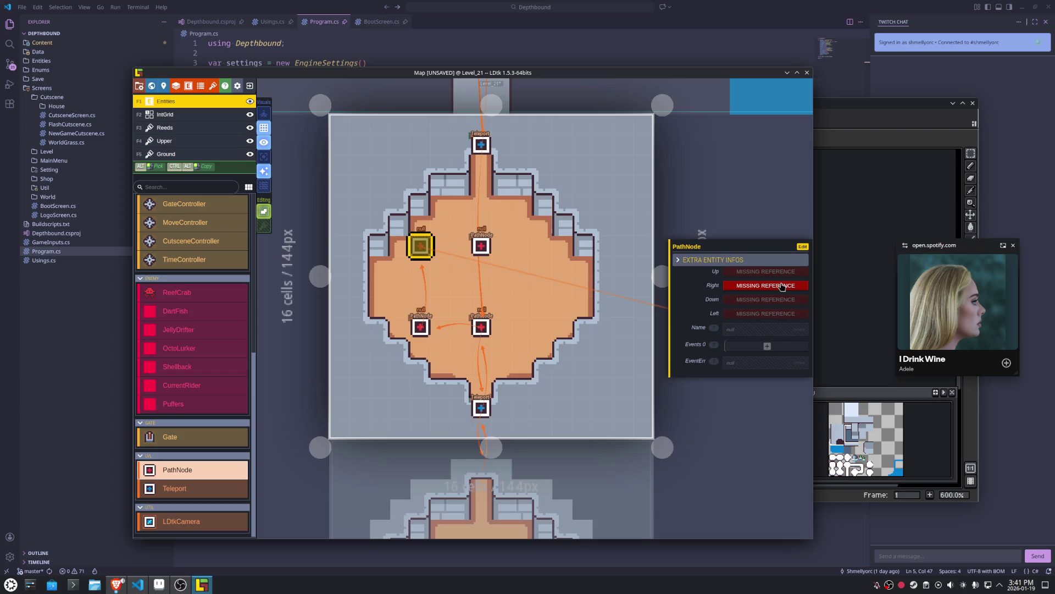
click(766, 288)
click(484, 247)
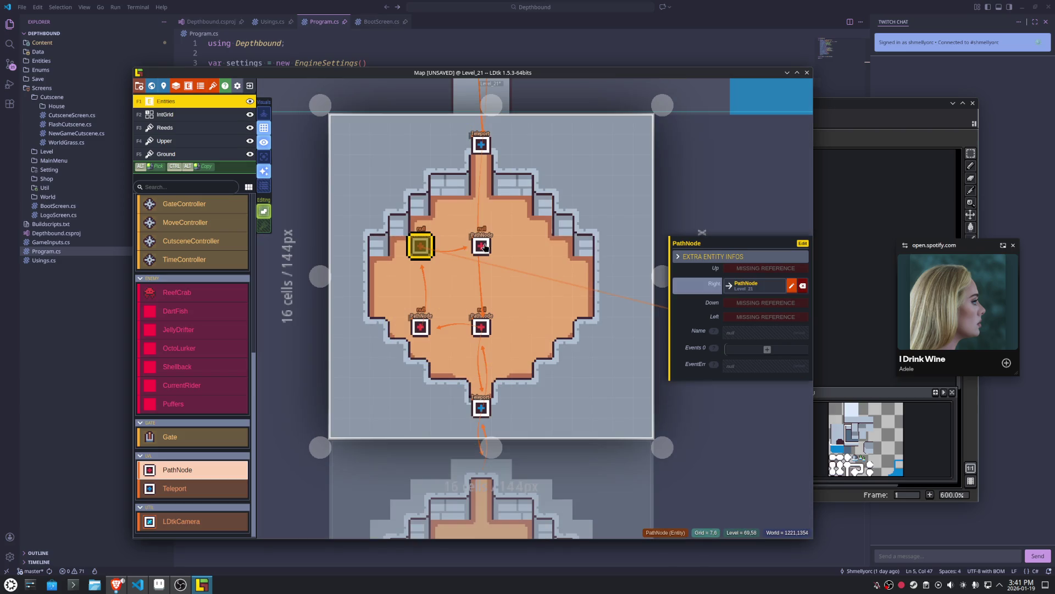
Link the top-middle path node up to the top Teleport.
click(485, 247)
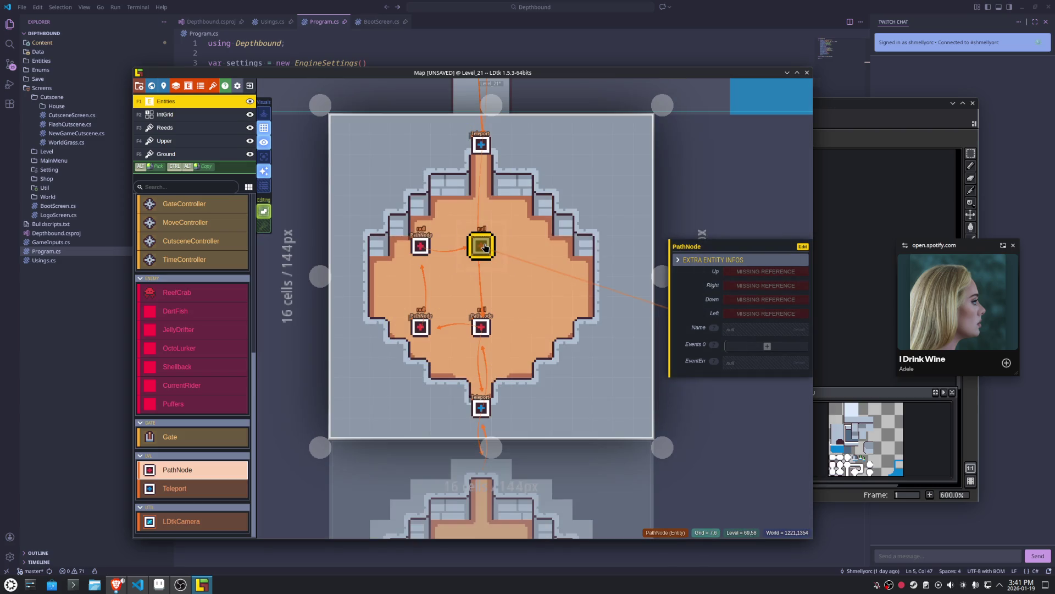
click(766, 271)
click(481, 145)
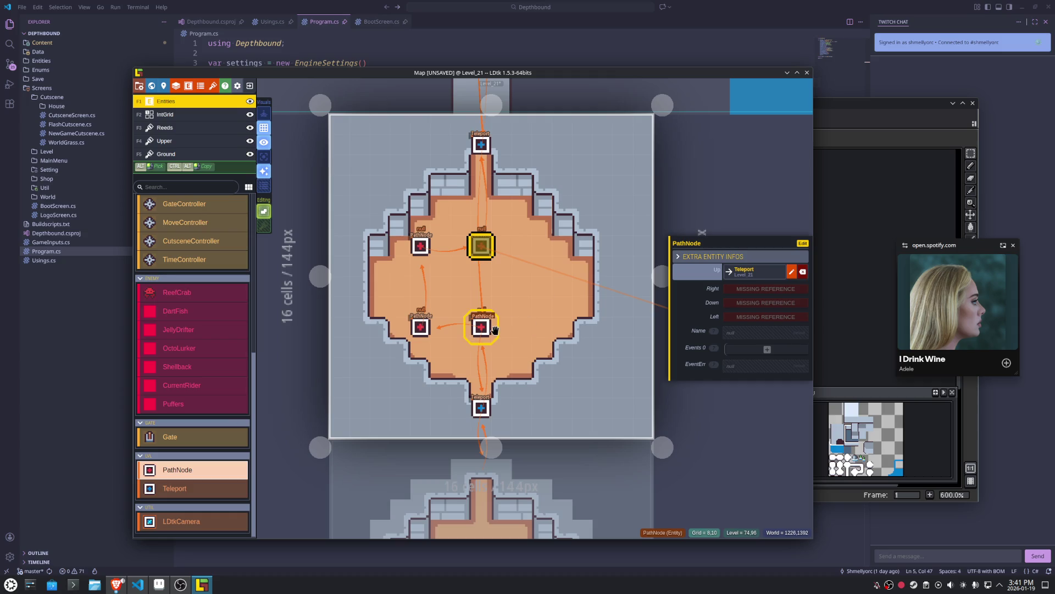
click(443, 328)
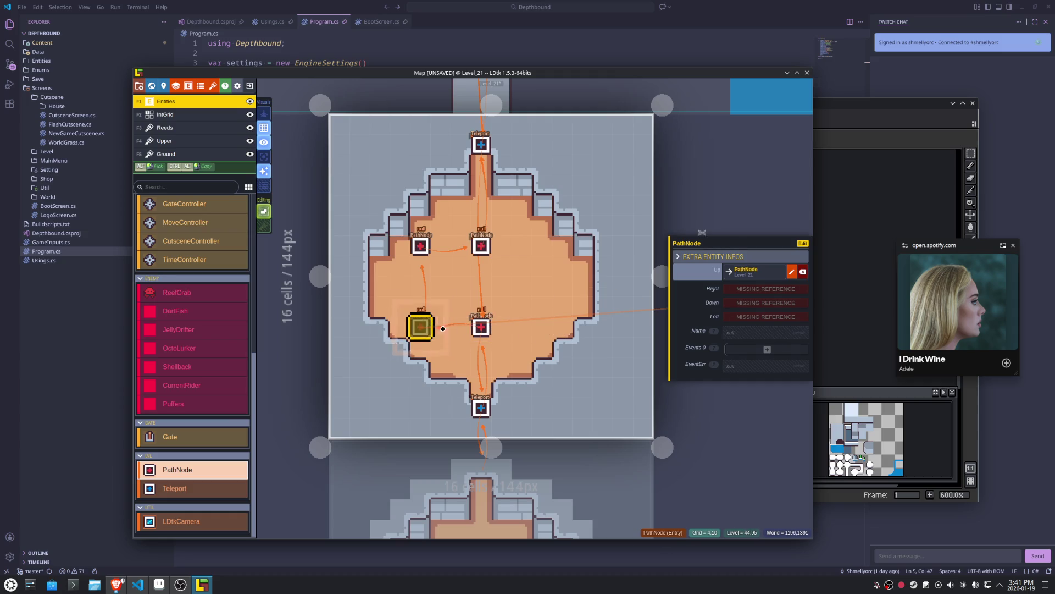
click(739, 289)
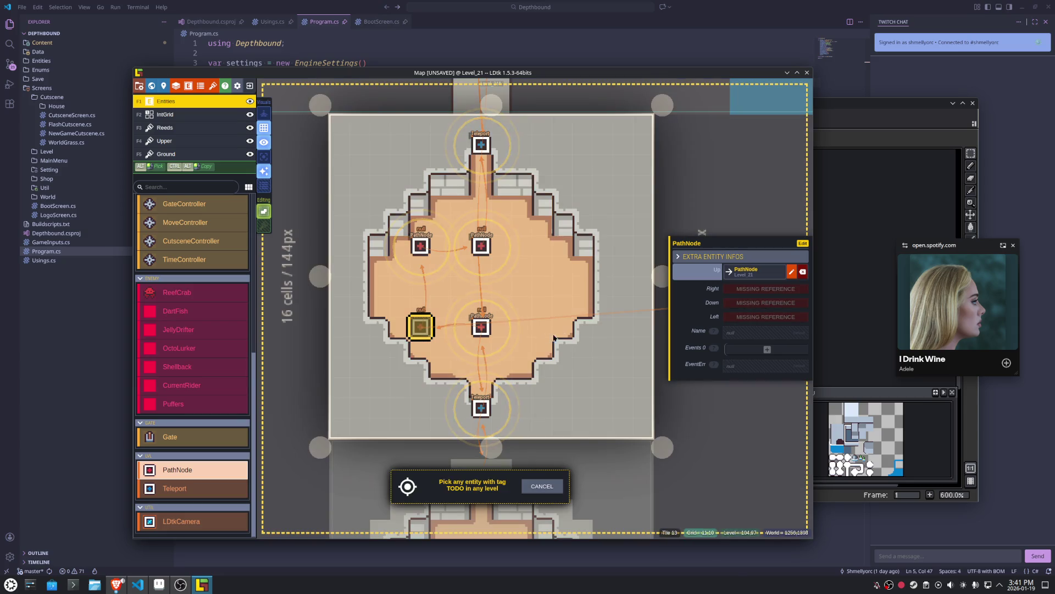
Link the left nodes to their neighbours, then delete both left path nodes.
click(486, 327)
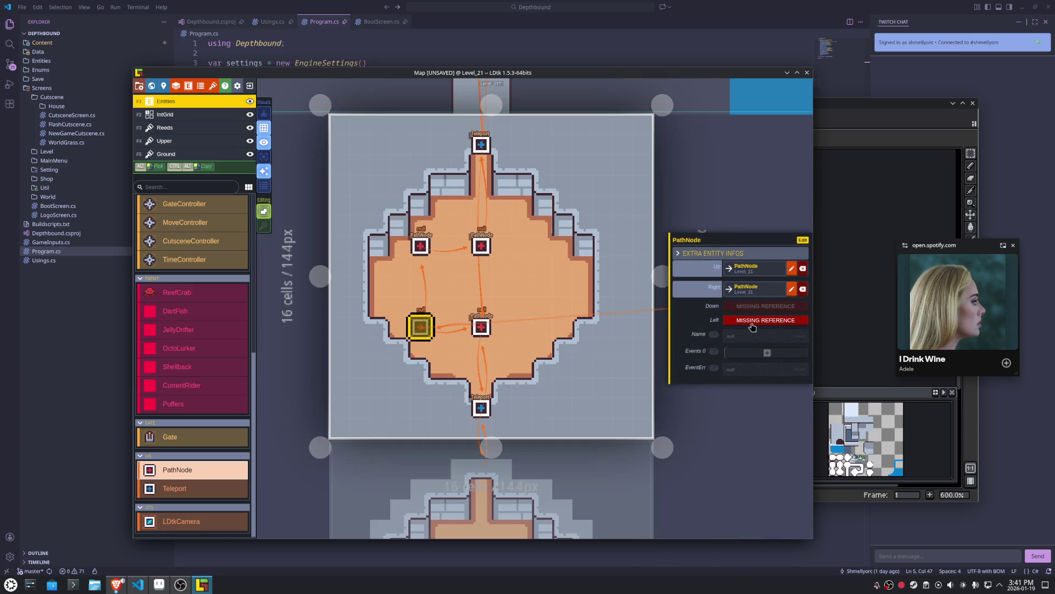
click(423, 244)
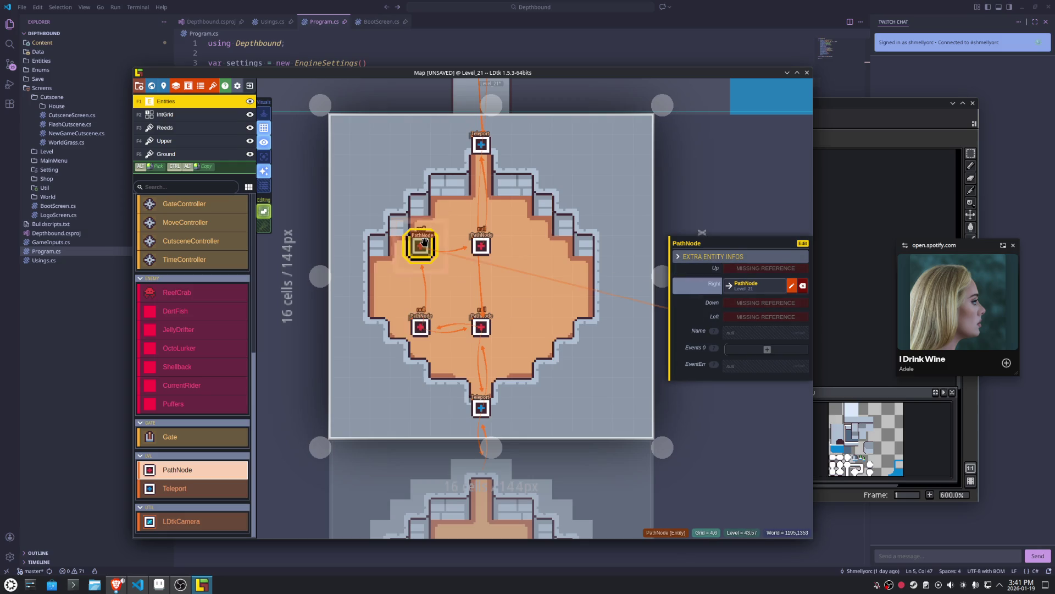
click(753, 303)
click(422, 325)
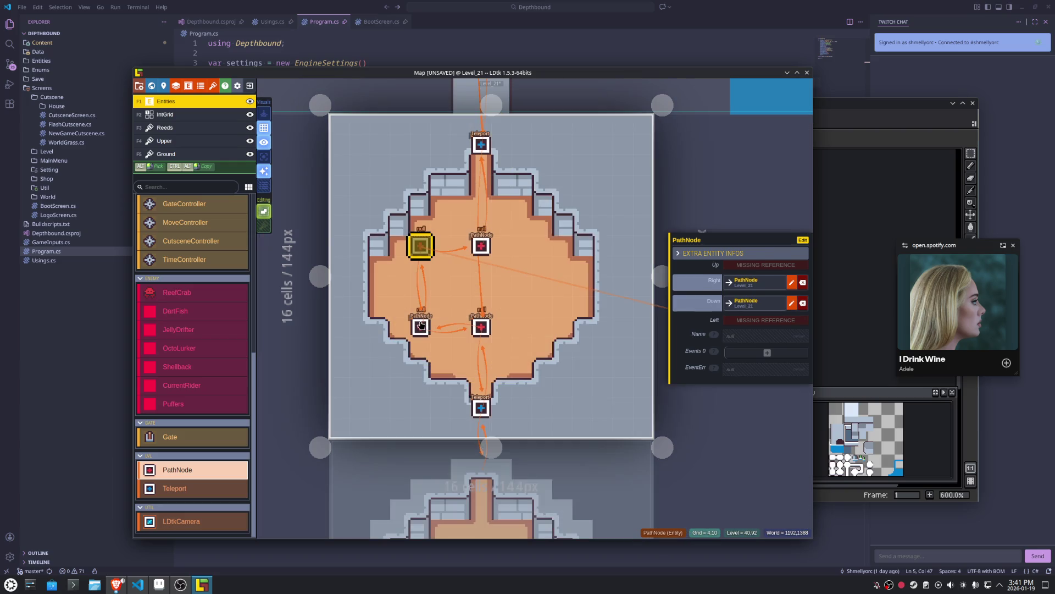
right_click(421, 325)
right_click(421, 246)
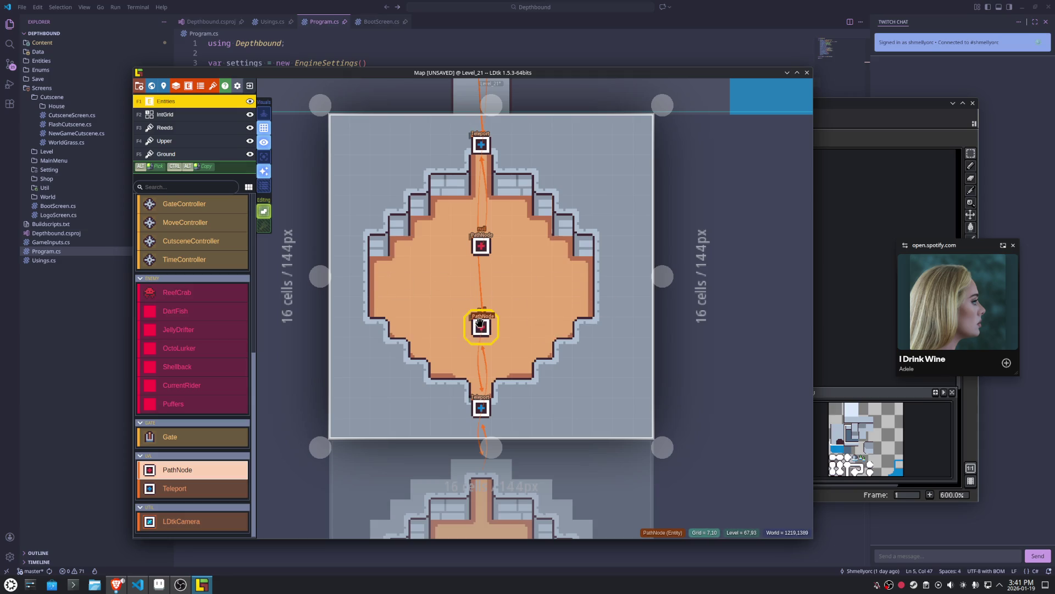
Link the upper centre path node down to the lower centre node and check both nodes' links.
click(480, 324)
click(481, 245)
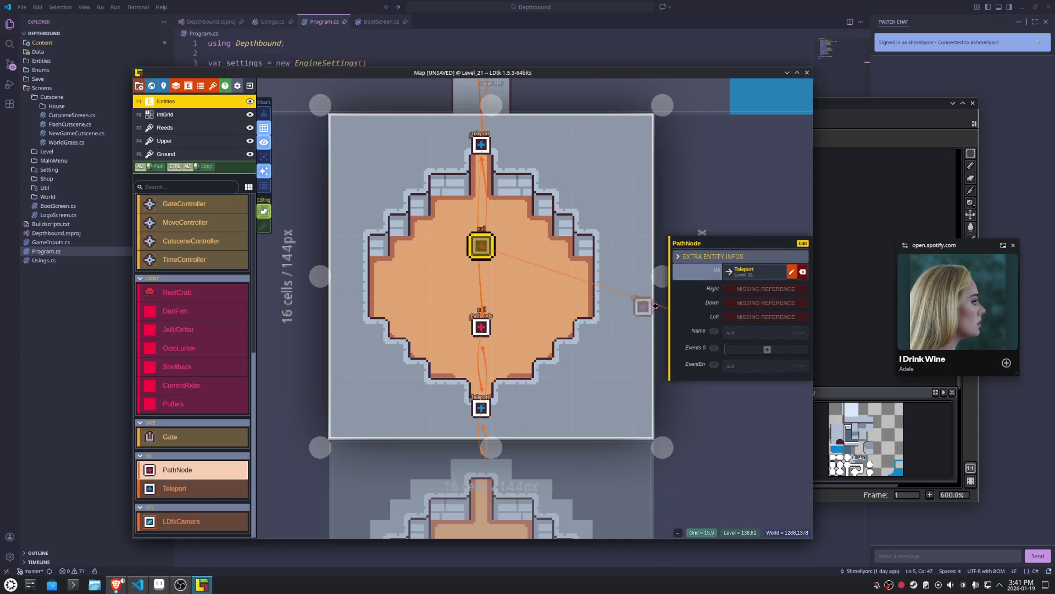
click(742, 302)
click(481, 327)
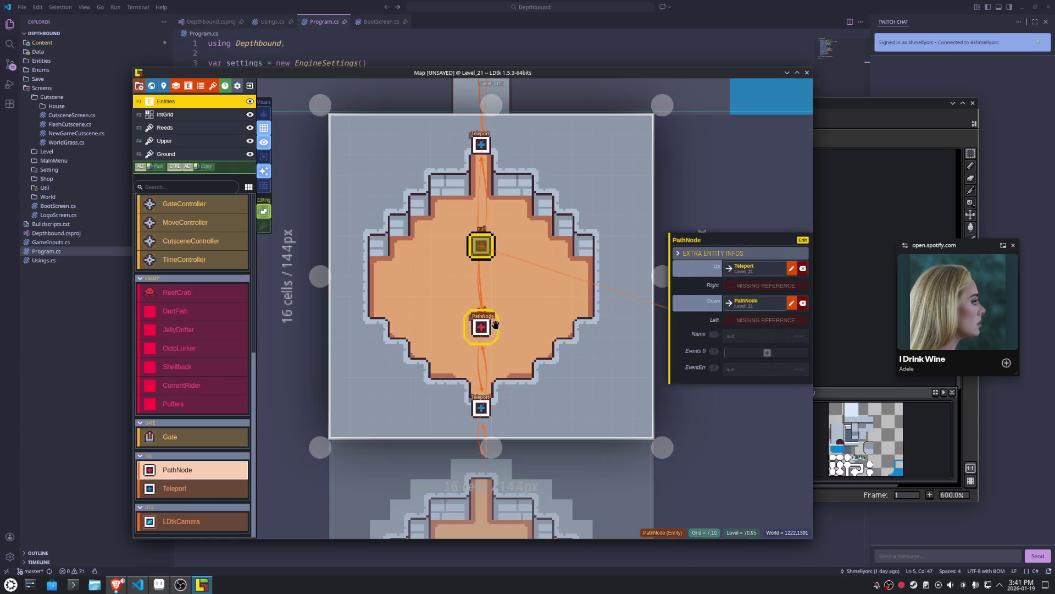
click(479, 327)
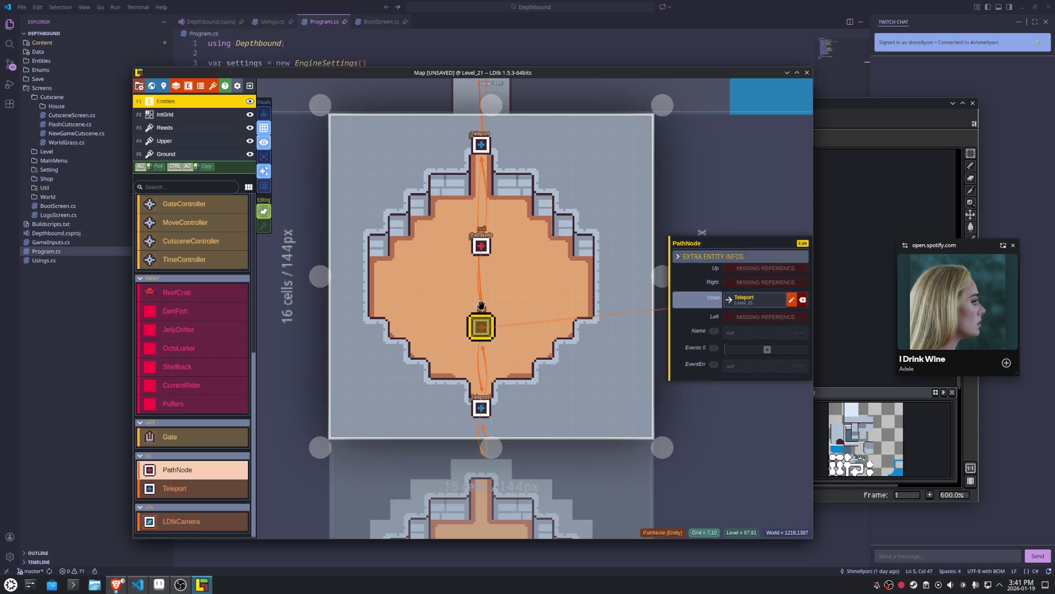
click(482, 245)
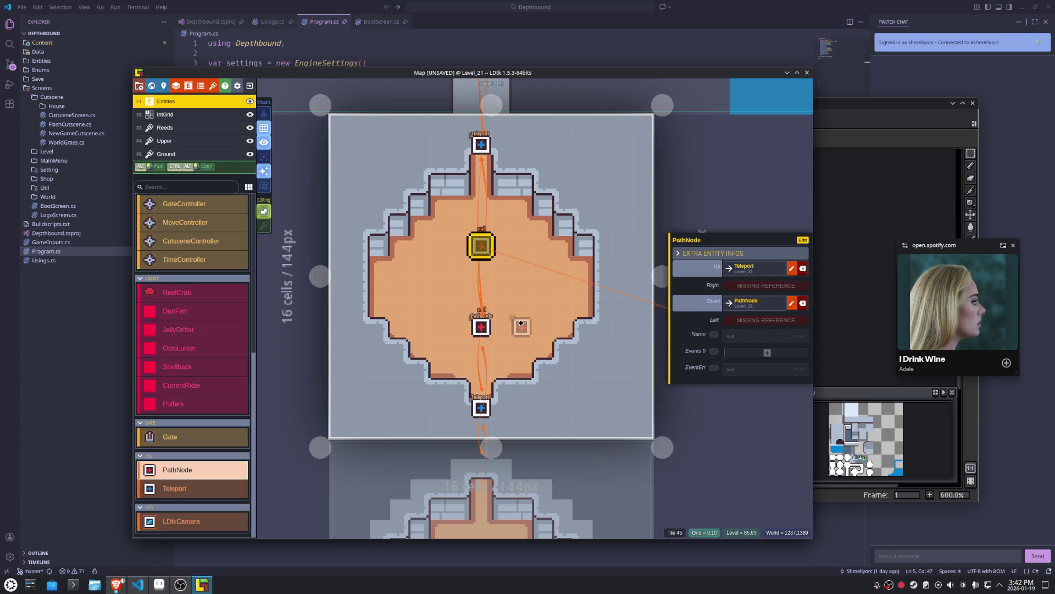
Link the lower centre path node up to the upper centre path node.
scroll(525, 328, up, 4)
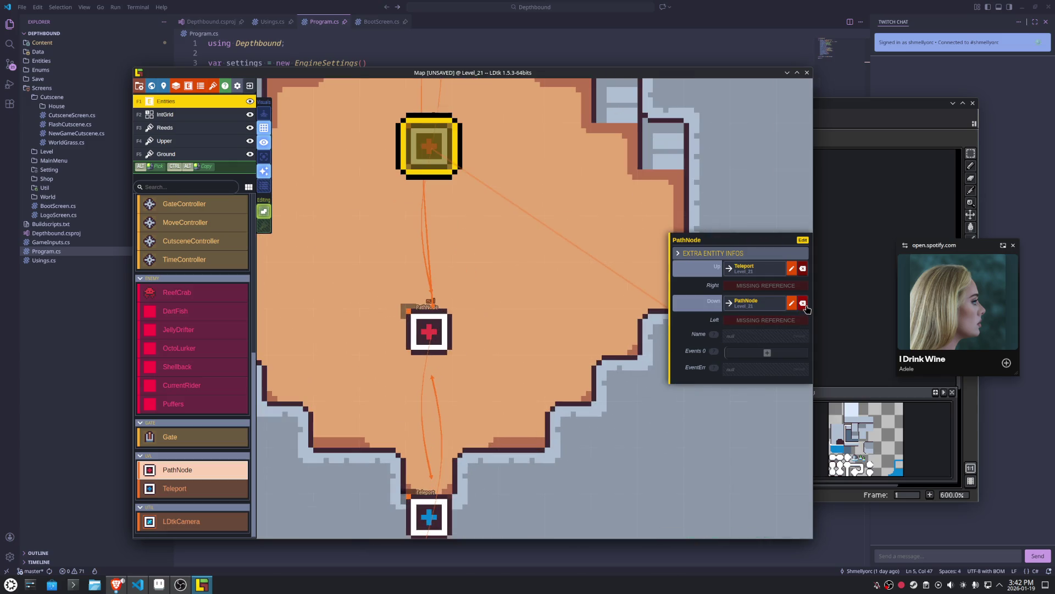
click(435, 327)
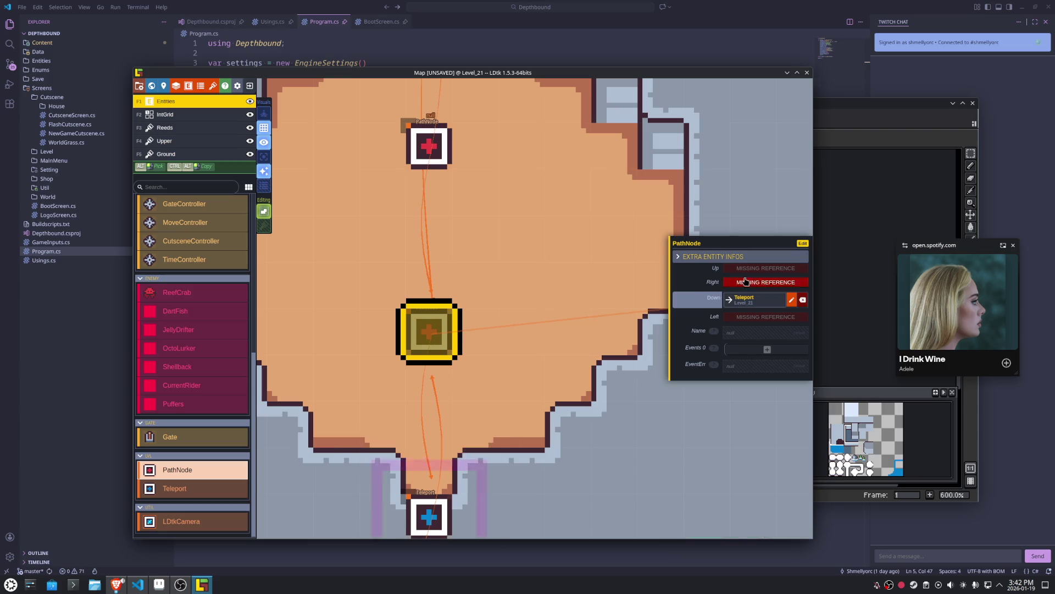
click(765, 268)
click(426, 148)
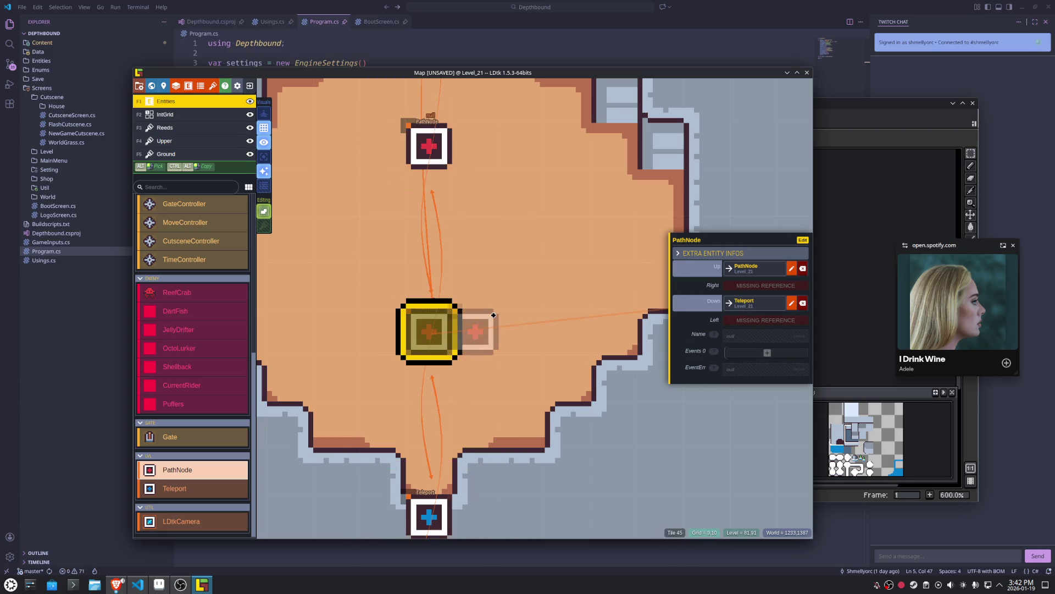
scroll(479, 217, down, 3)
click(460, 221)
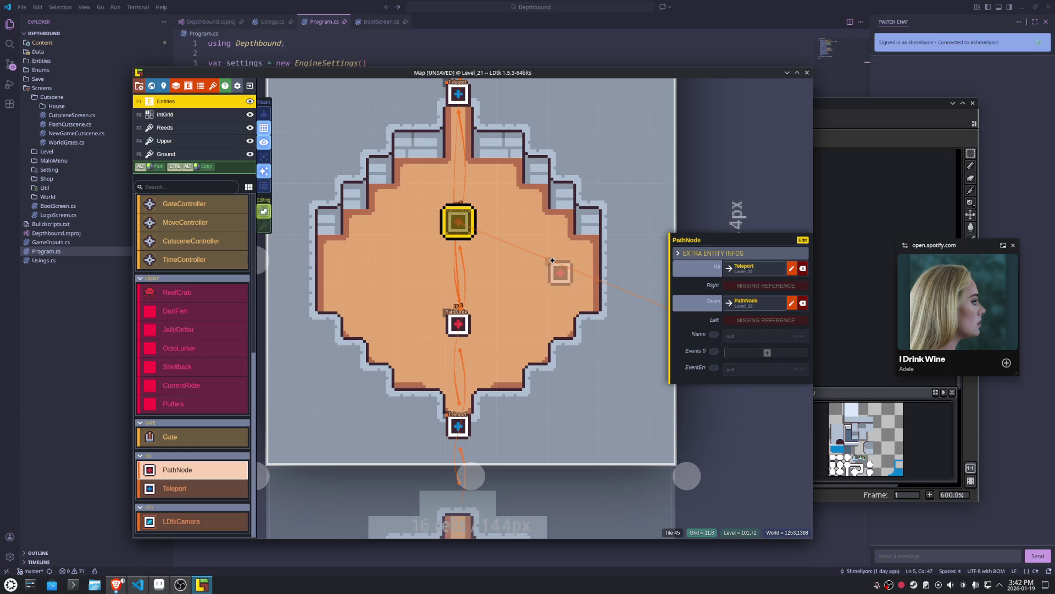
Remove the top Teleport's Down link to the path node.
scroll(530, 363, up, 3)
scroll(529, 370, down, 1)
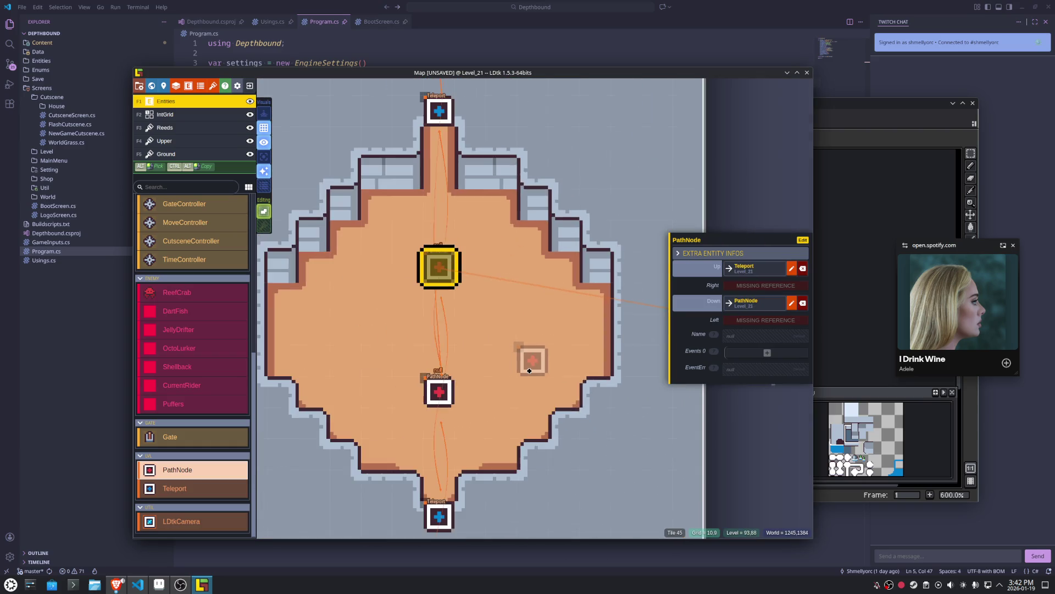
click(439, 111)
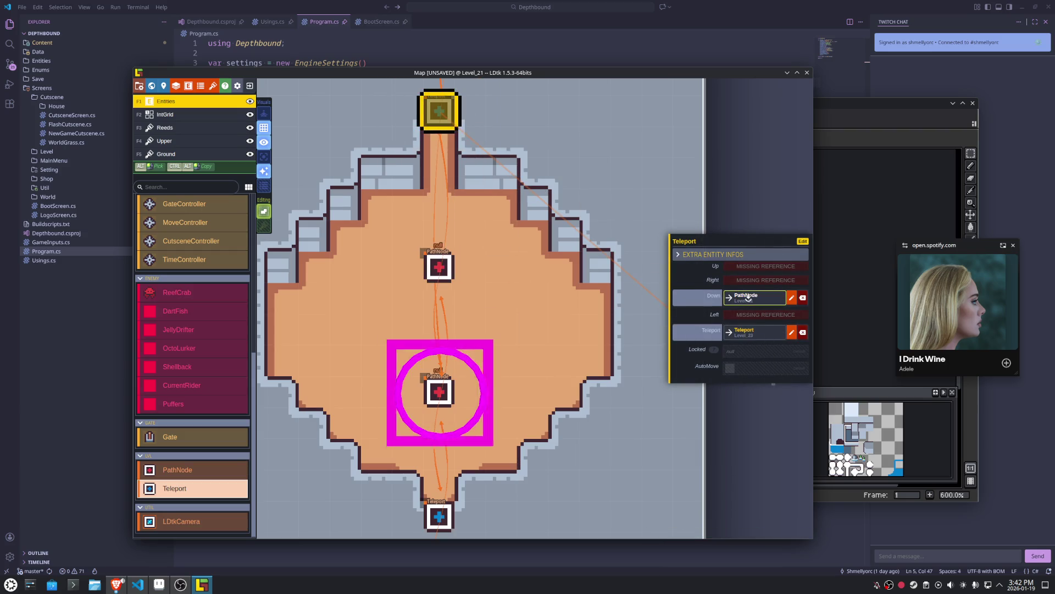
click(802, 297)
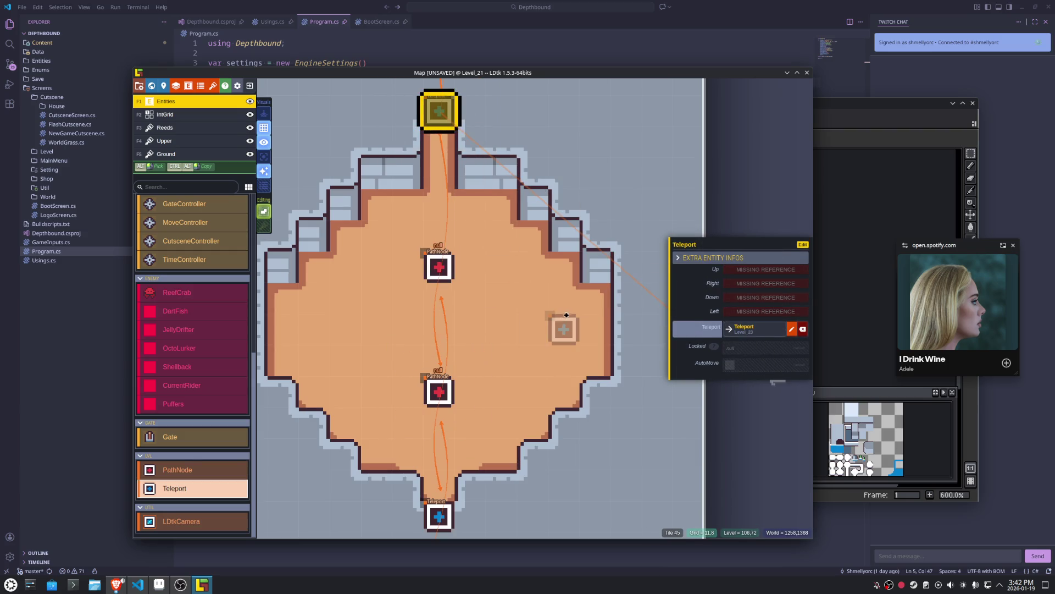
click(439, 268)
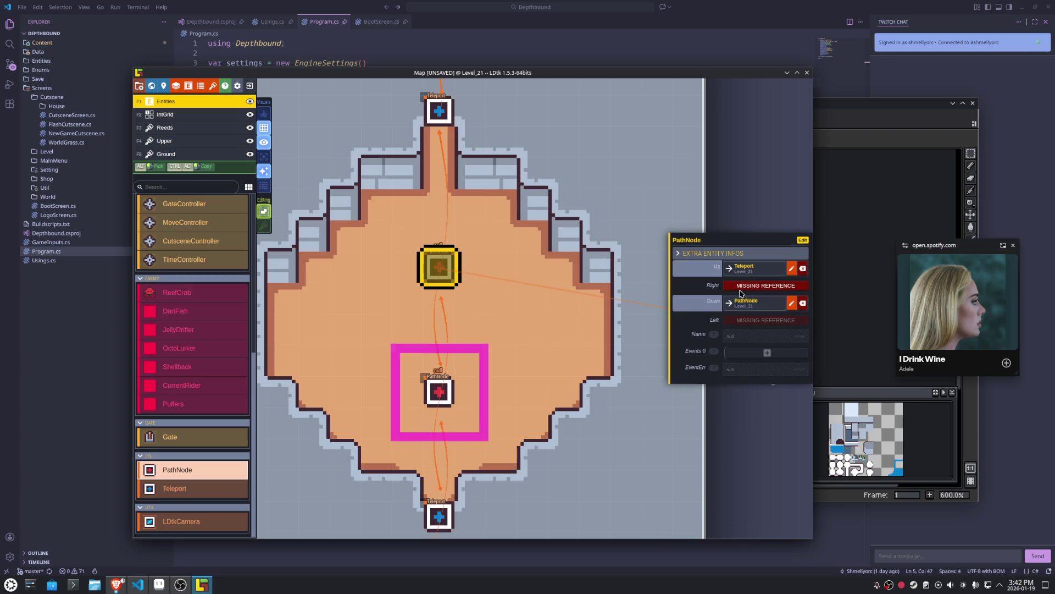